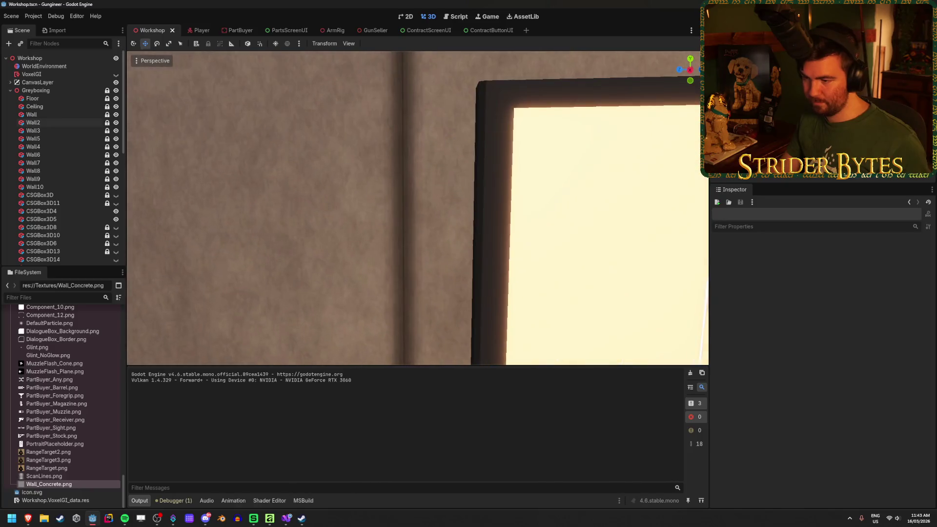
key(s)
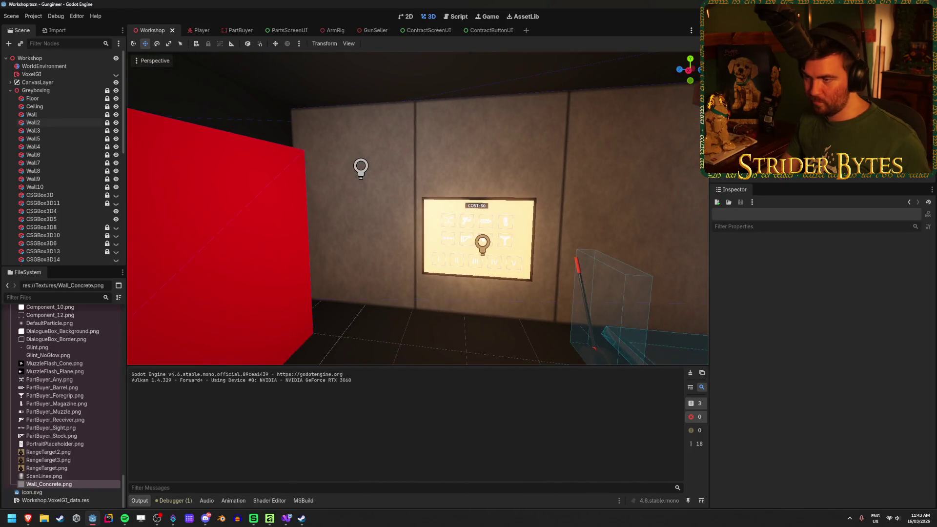
Fly the Godot view in close to the concrete wall and the COST panel.
key(w)
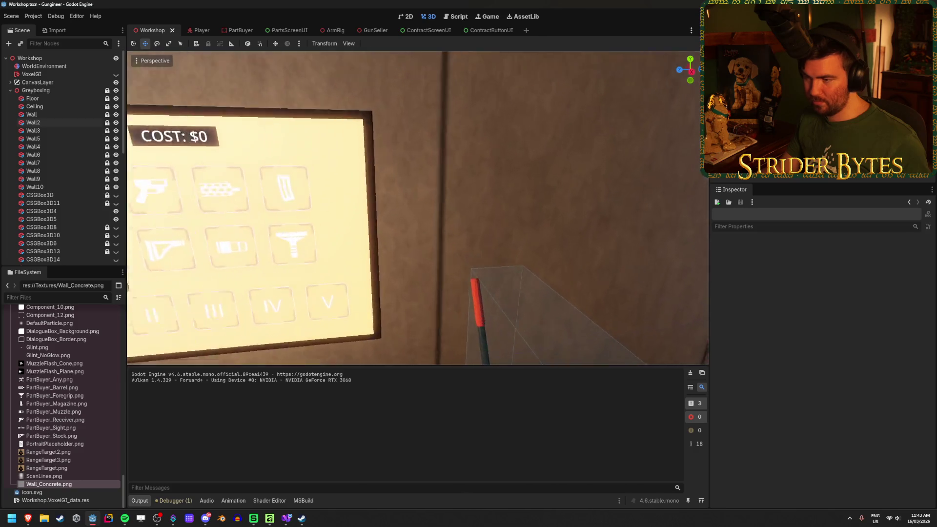
key(s)
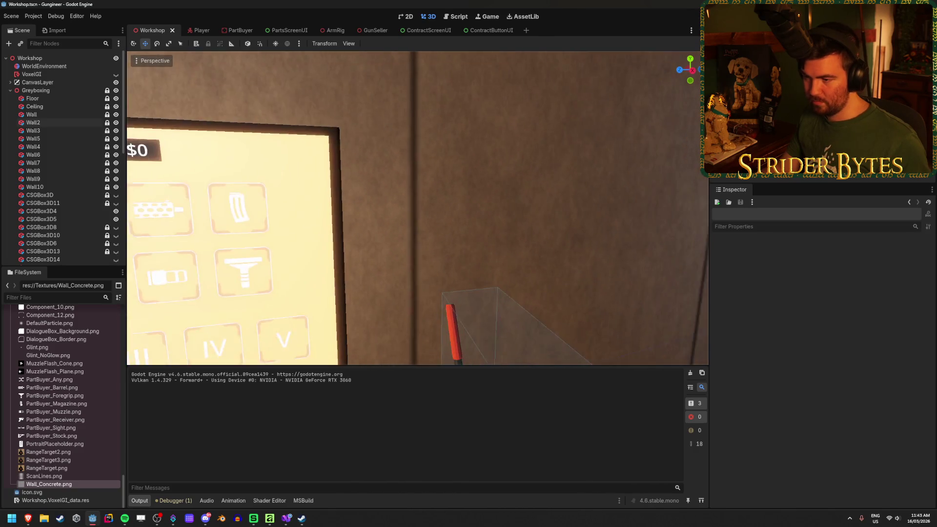
key(w)
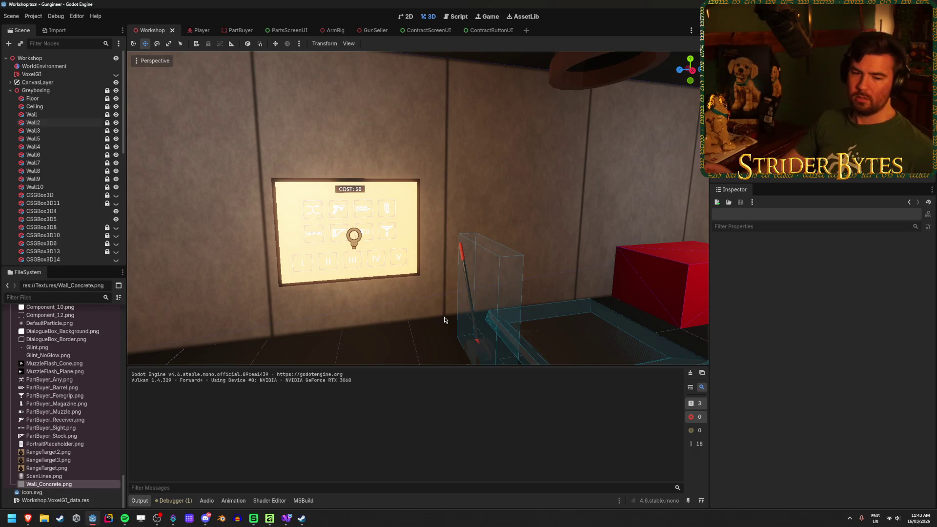
key(w)
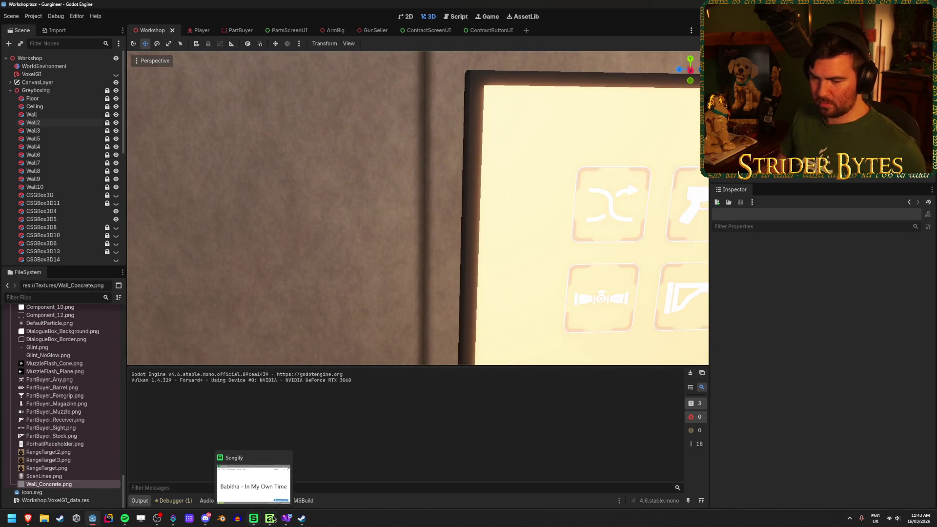
Zoom in and out on the concrete texture in Affinity, then return to Godot.
click(273, 521)
scroll(245, 369, up, 8)
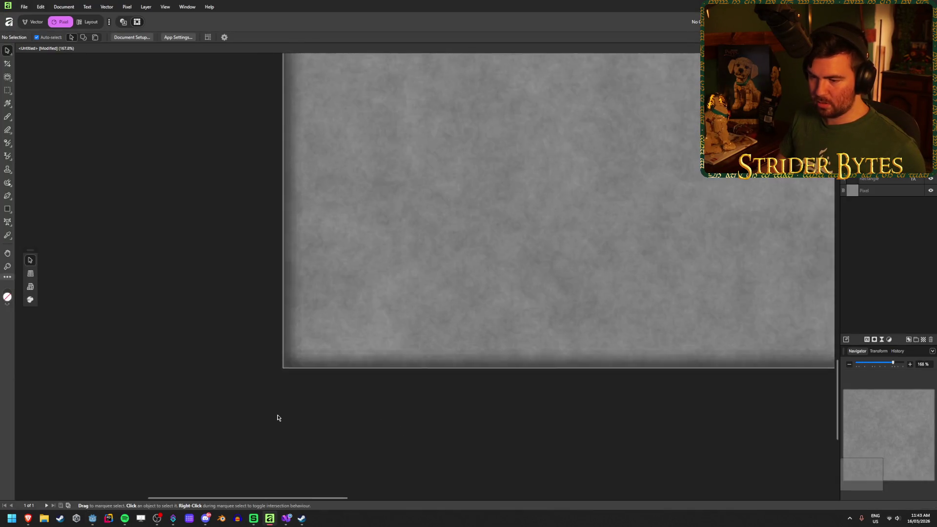
scroll(280, 414, up, 2)
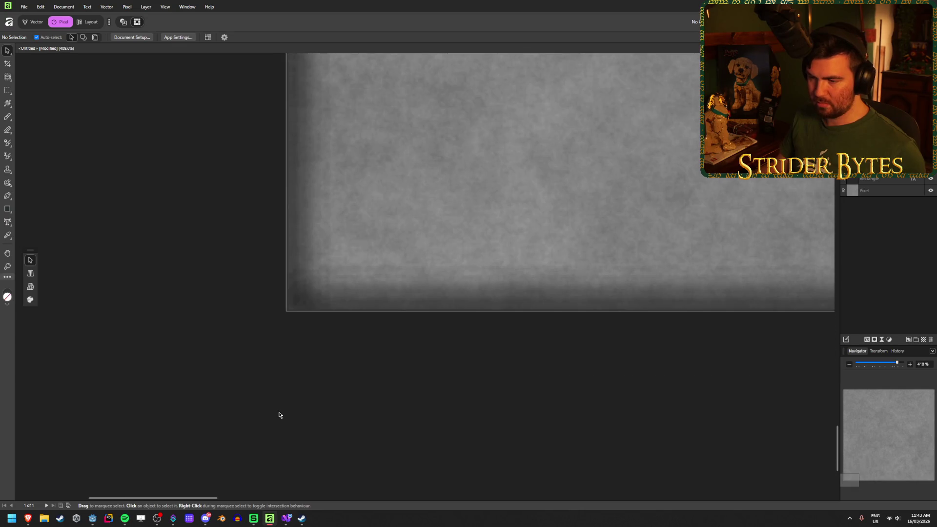
scroll(236, 329, down, 10)
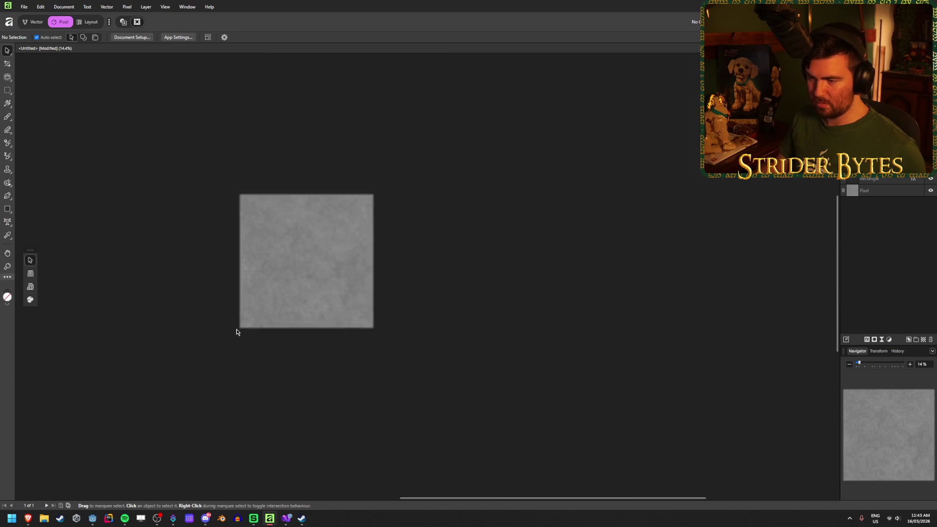
scroll(253, 247, up, 2)
scroll(291, 372, down, 2)
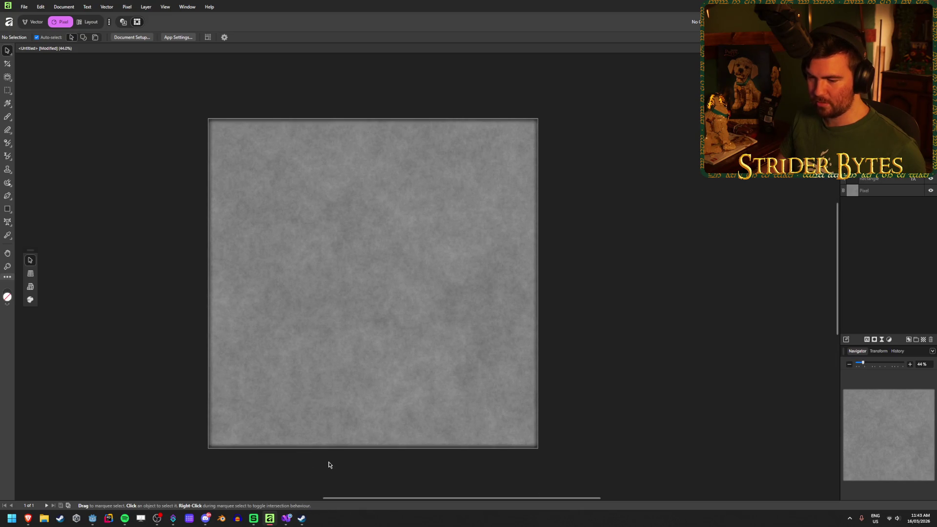
click(95, 520)
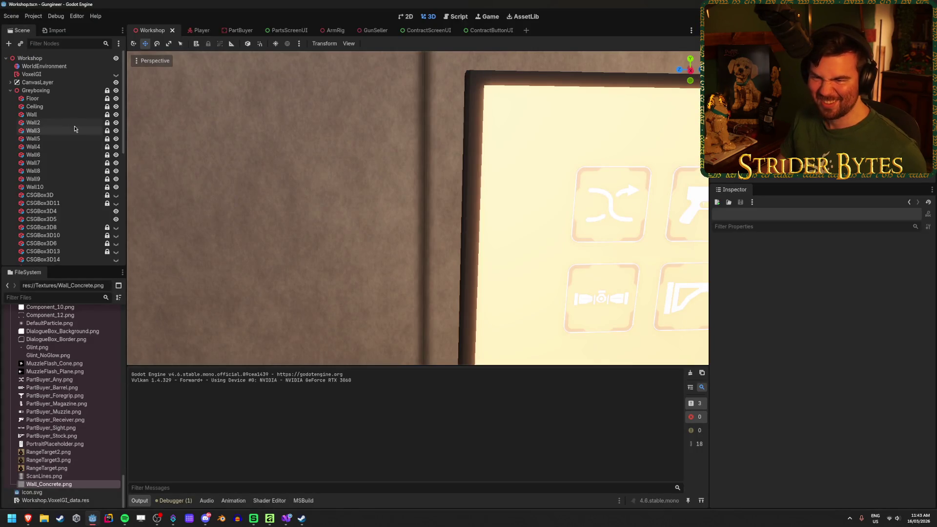
Select and frame Wall2, then look toward the COST panel wall.
click(66, 122)
key(f)
scroll(281, 269, down, 5)
click(281, 269)
key(w)
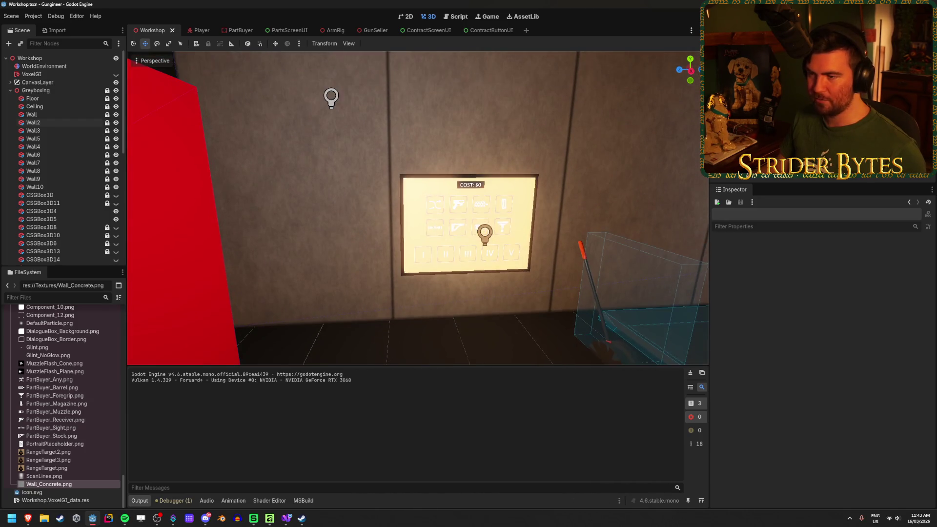
Set Wall2's material UV1 Scale y to 2 and save the Workshop scene.
click(68, 123)
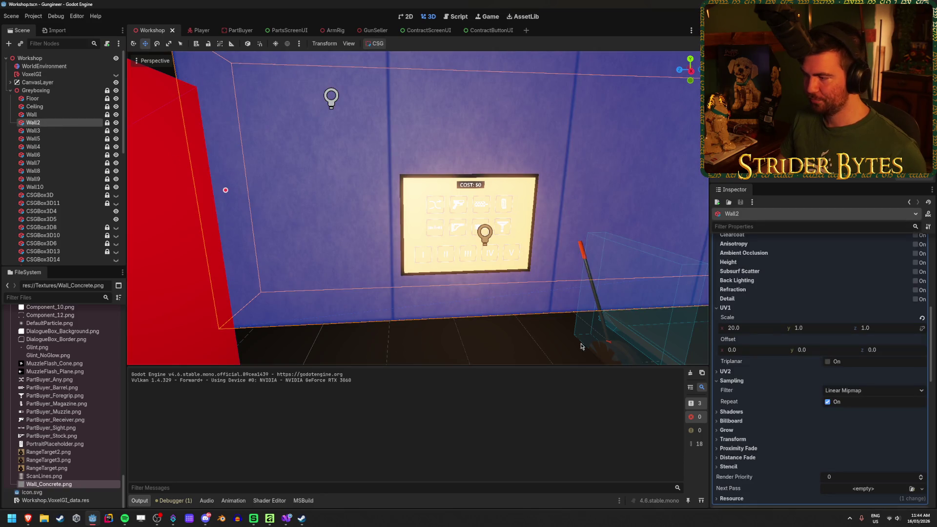
click(399, 353)
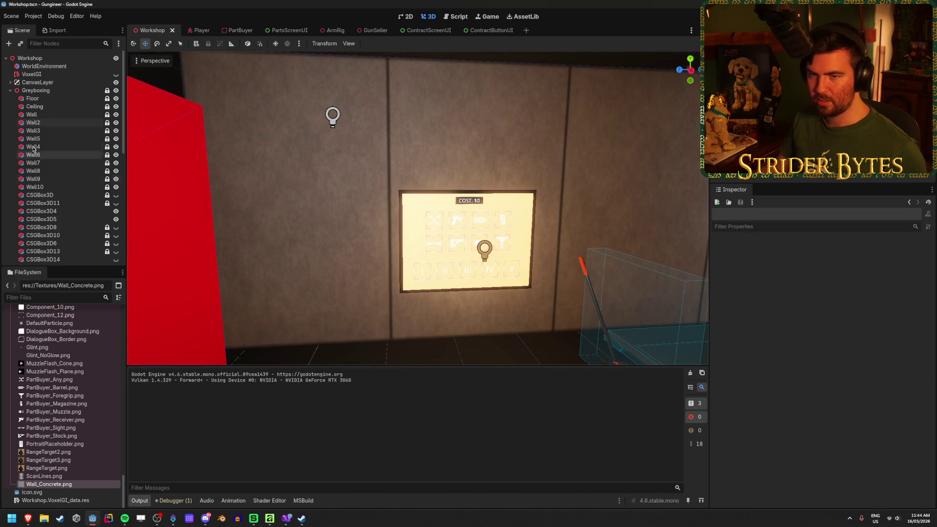
click(33, 123)
click(828, 329)
key(Return)
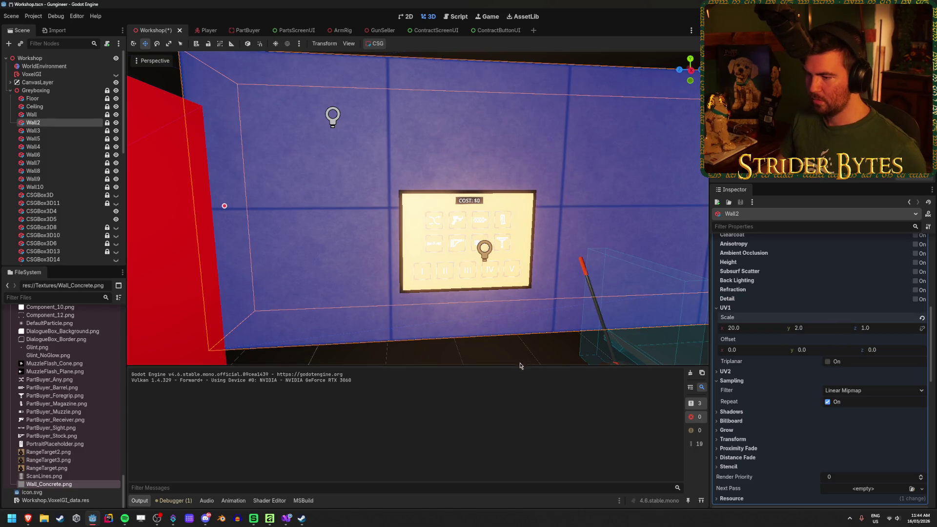
click(516, 363)
key(ctrl+s)
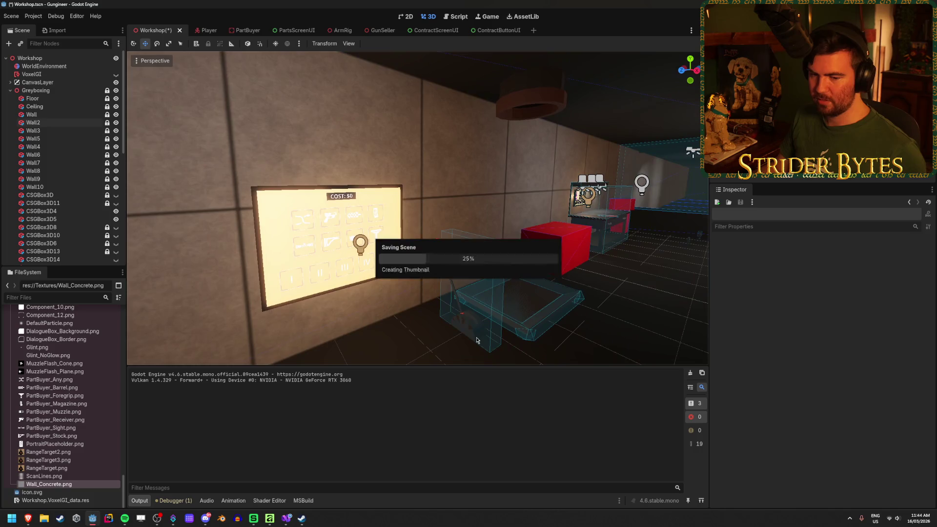
Inspect the twice-tiled concrete wall and lit board, then reselect Wall2.
key(w)
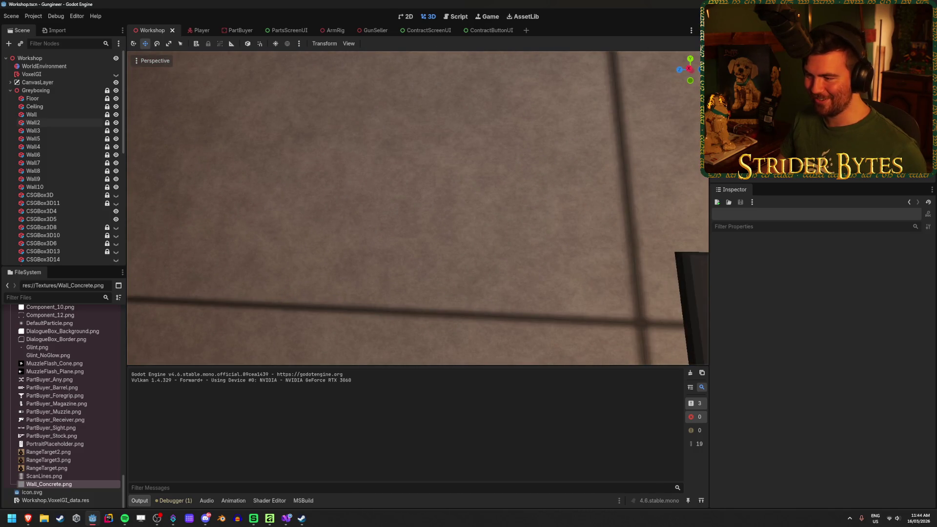
key(s)
key(w)
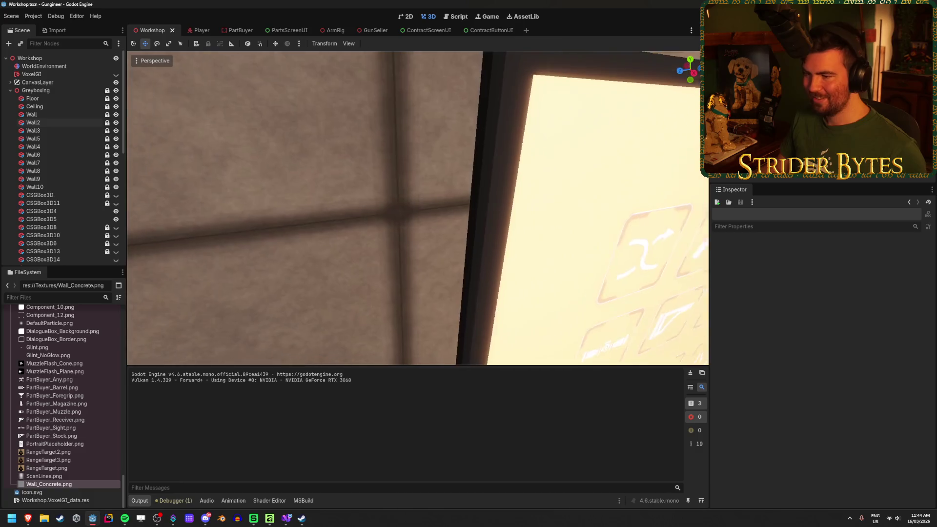
key(a)
key(s)
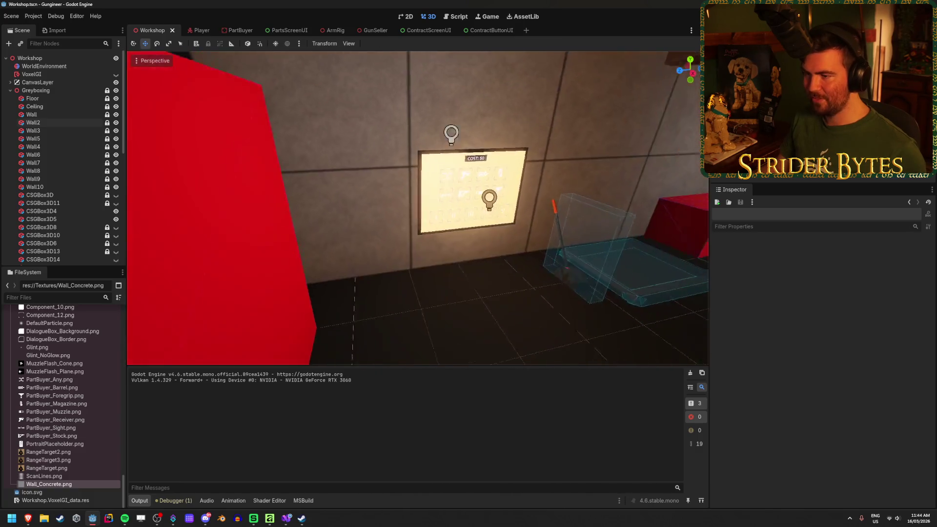
click(33, 122)
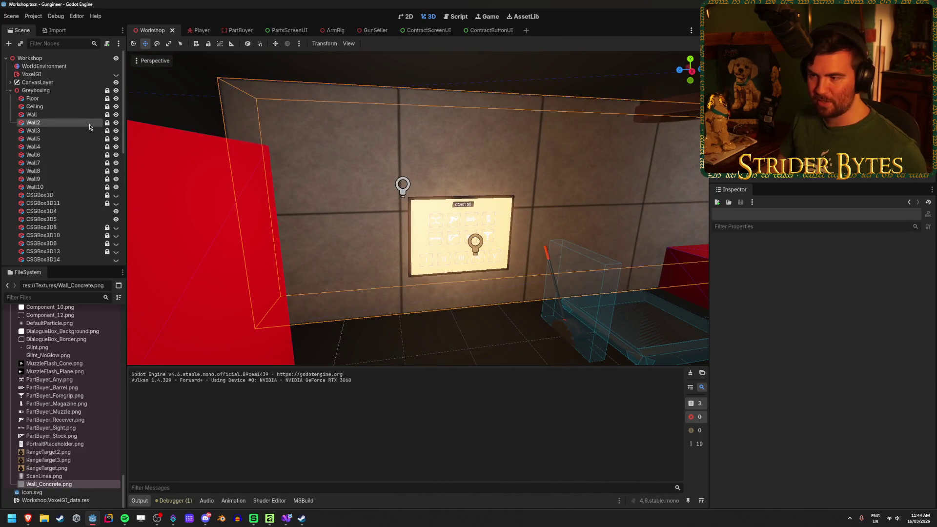
Reset Wall2's UV1 Scale y to 1 and deselect it.
click(813, 329)
text(1)
key(Return)
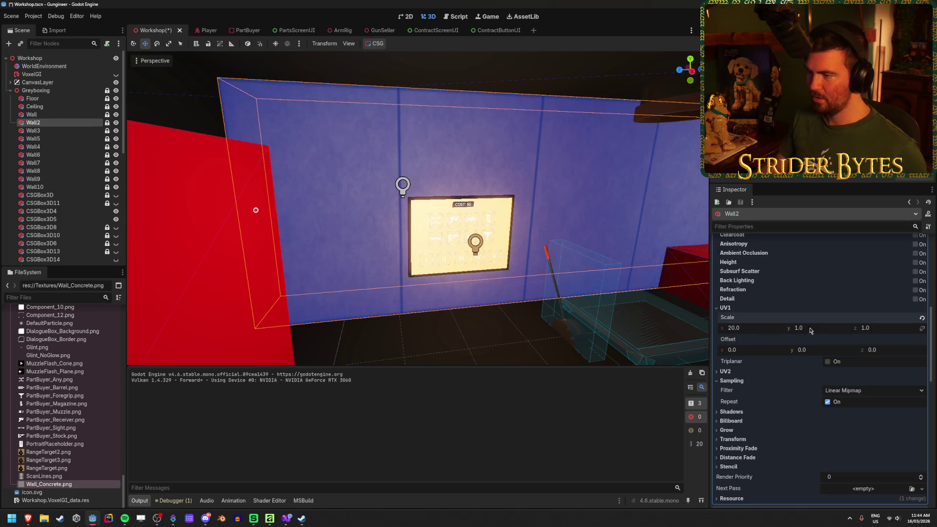
click(494, 341)
Save the Workshop scene and fly through the room along the long table.
key(w)
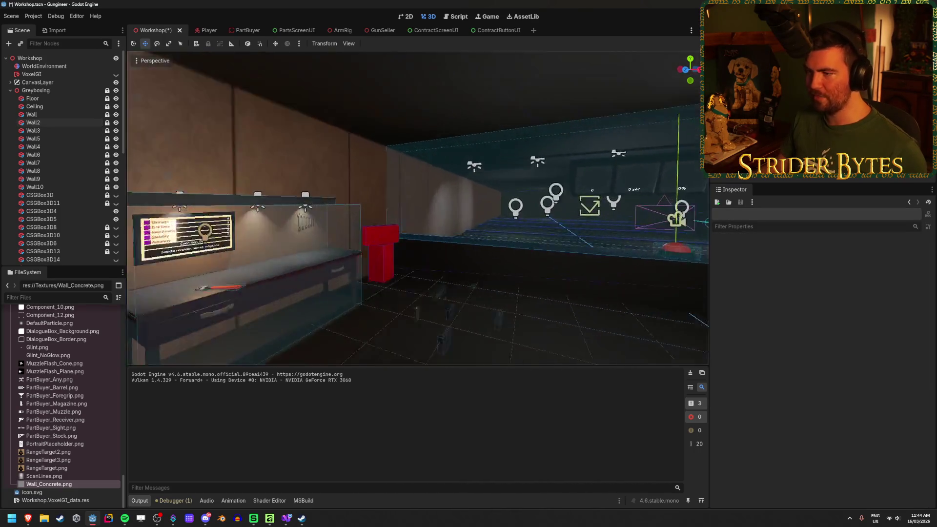
key(w)
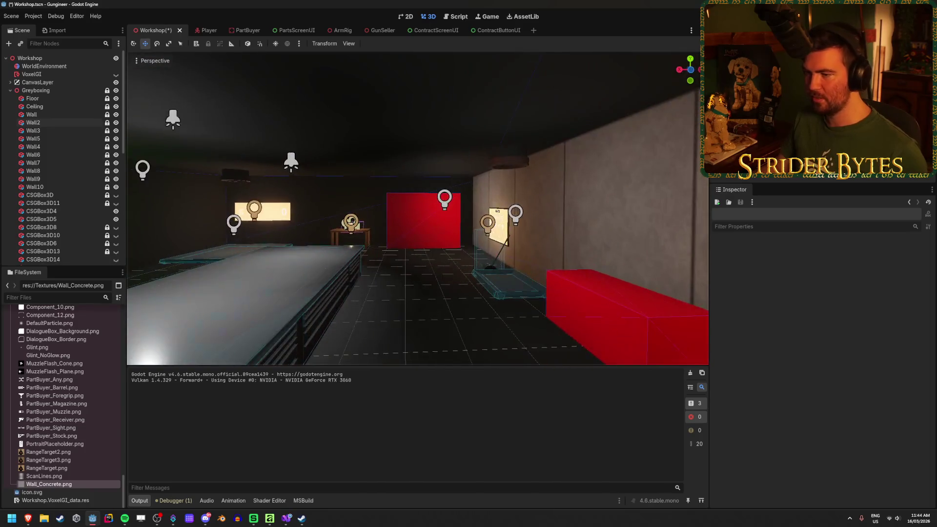
key(w)
key(ctrl+s)
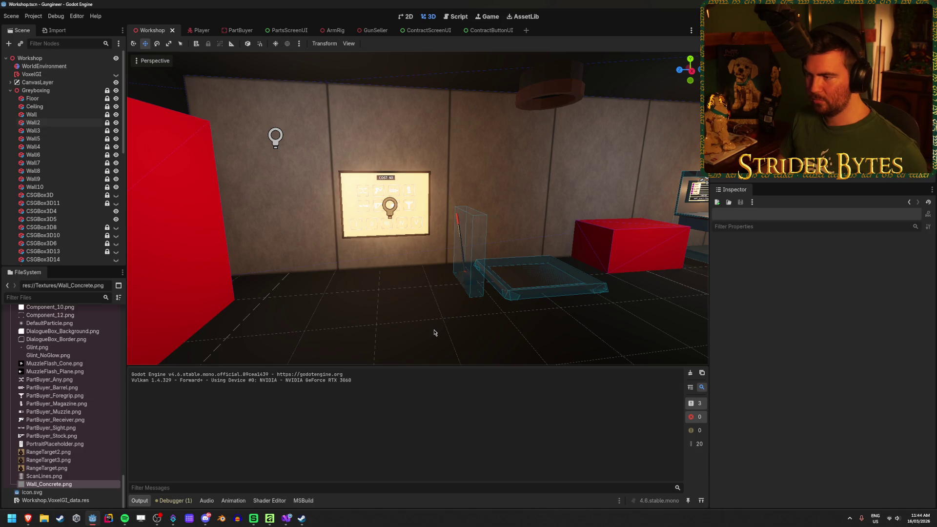
key(w)
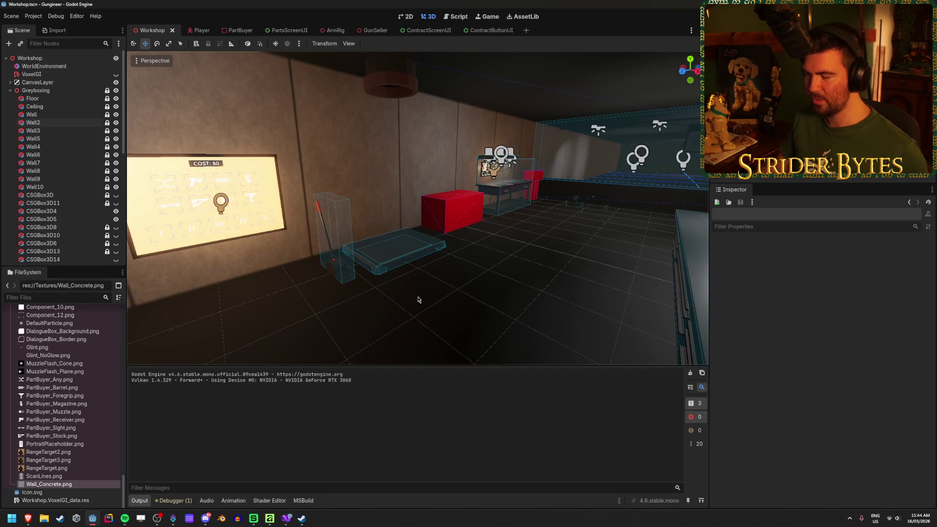
key(w)
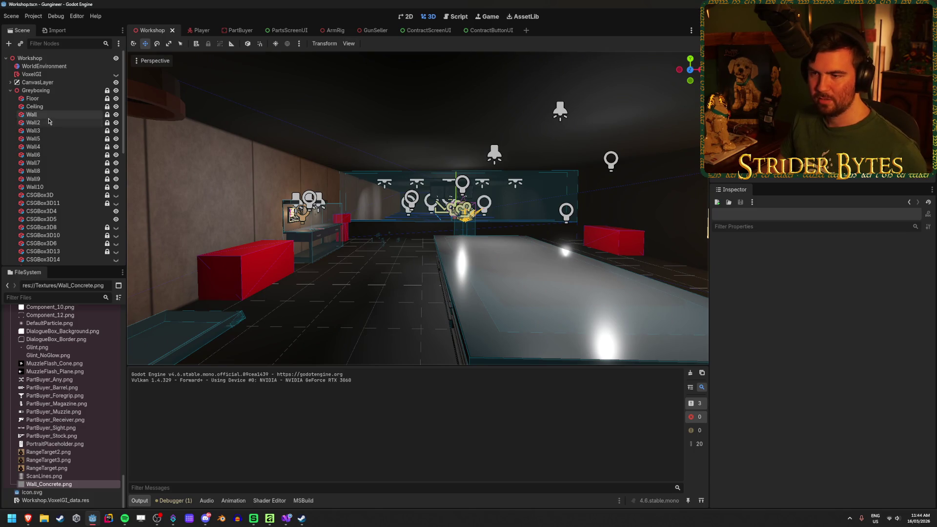
scroll(51, 390, up, 15)
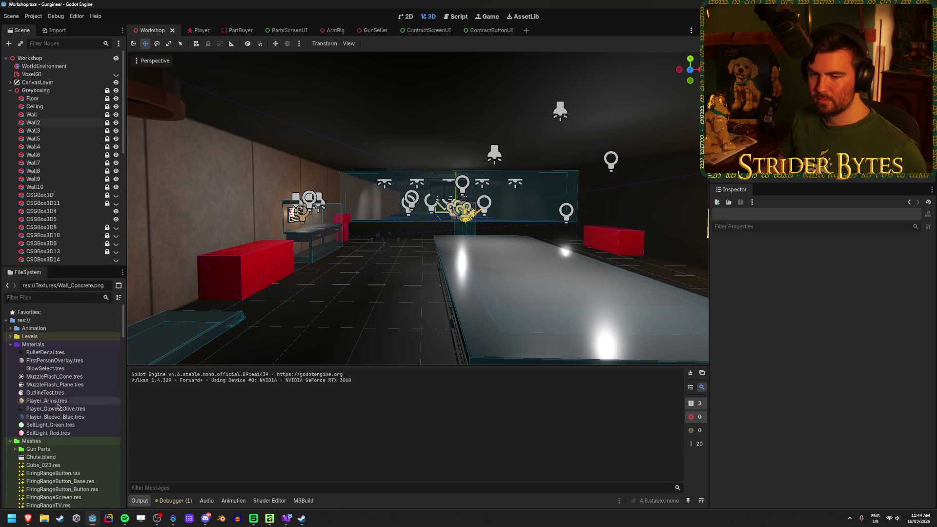
Select Wall2 and collapse its material settings in the Inspector.
right_click(51, 346)
mouse_move(86, 353)
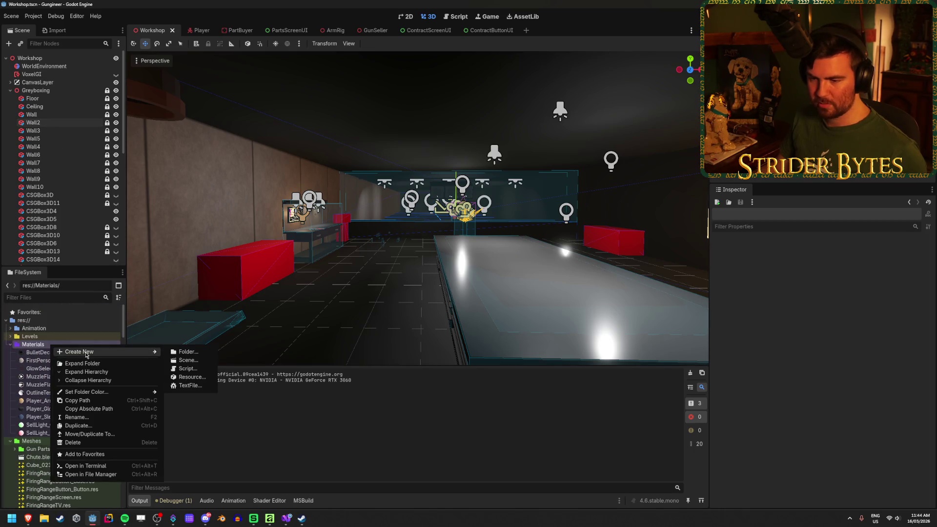
key(Escape)
click(33, 123)
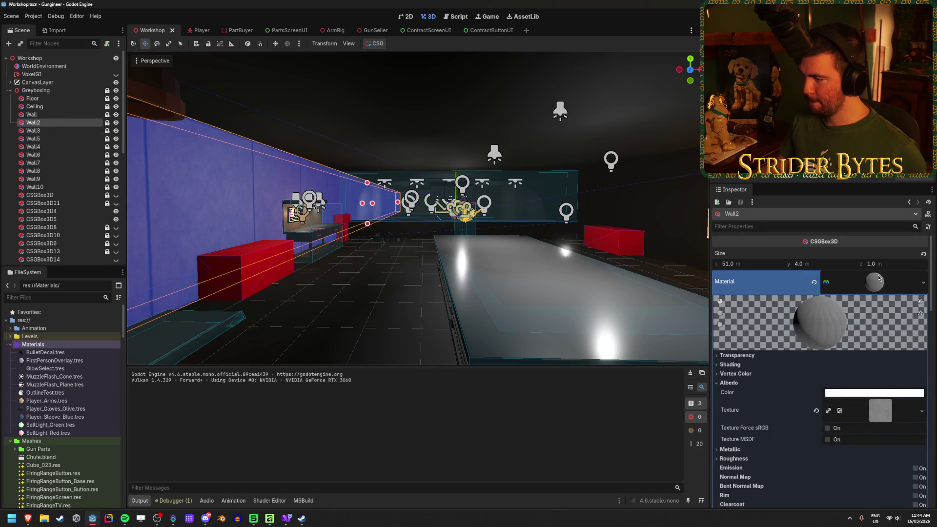
click(878, 278)
click(874, 282)
click(875, 282)
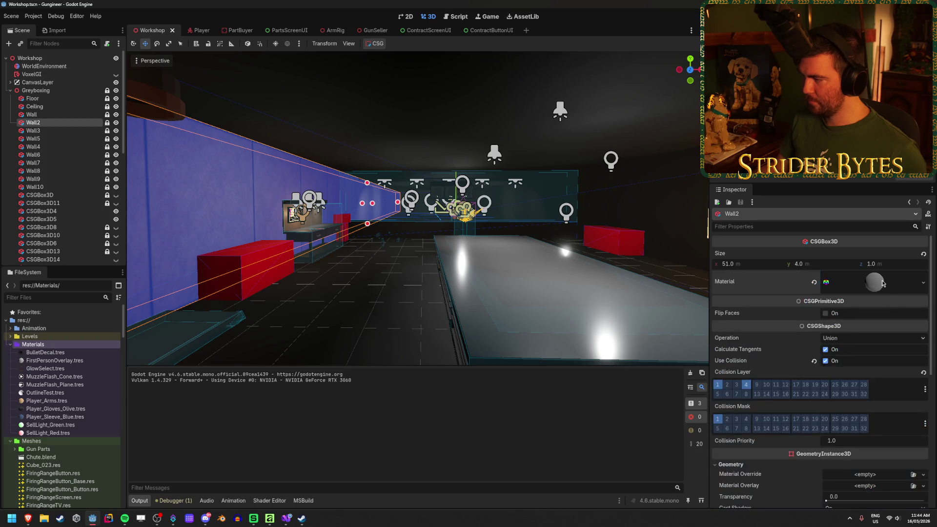
Save Wall2's material as Concrete_Wall.tres in res://Materials.
right_click(882, 283)
click(875, 384)
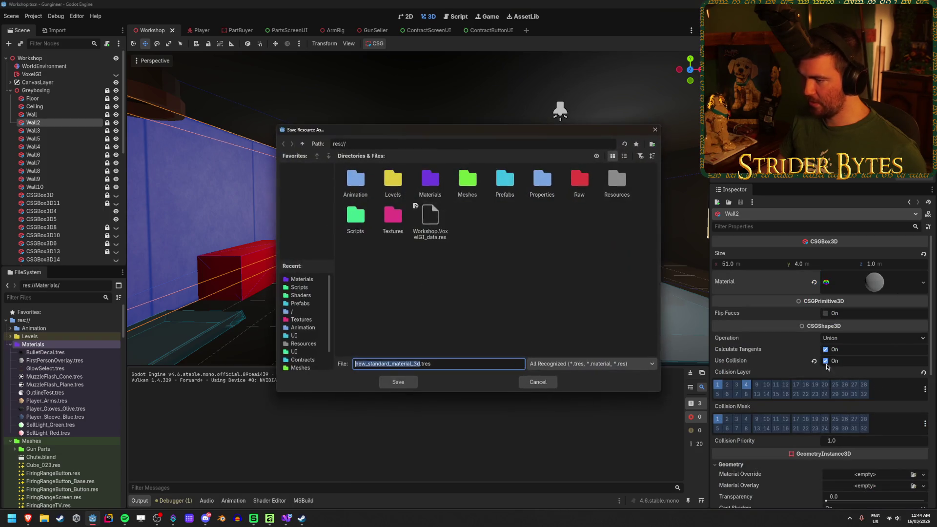
double_click(431, 185)
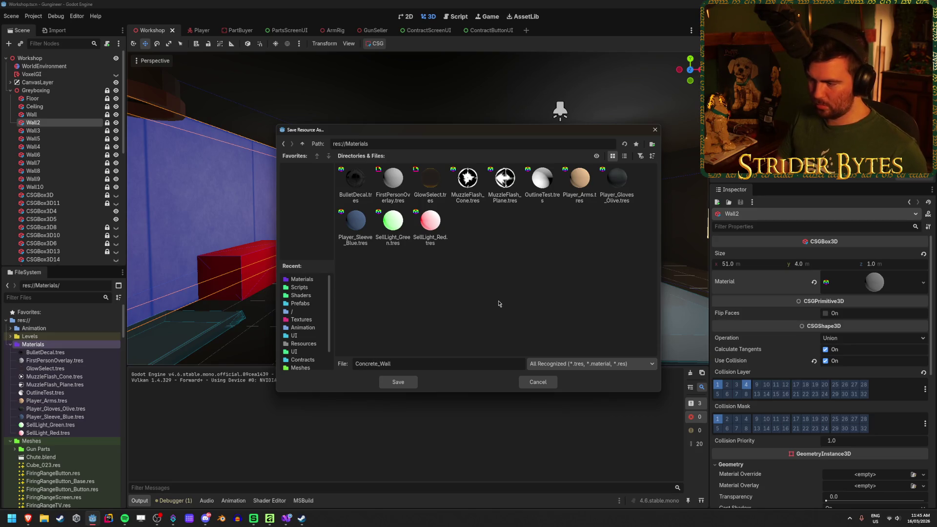
key(Return)
click(467, 270)
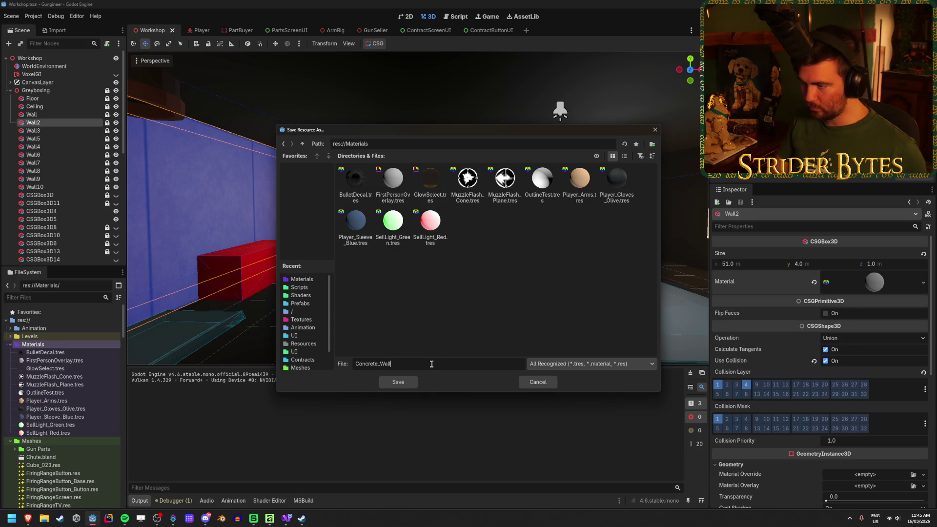
text(.tres)
key(Return)
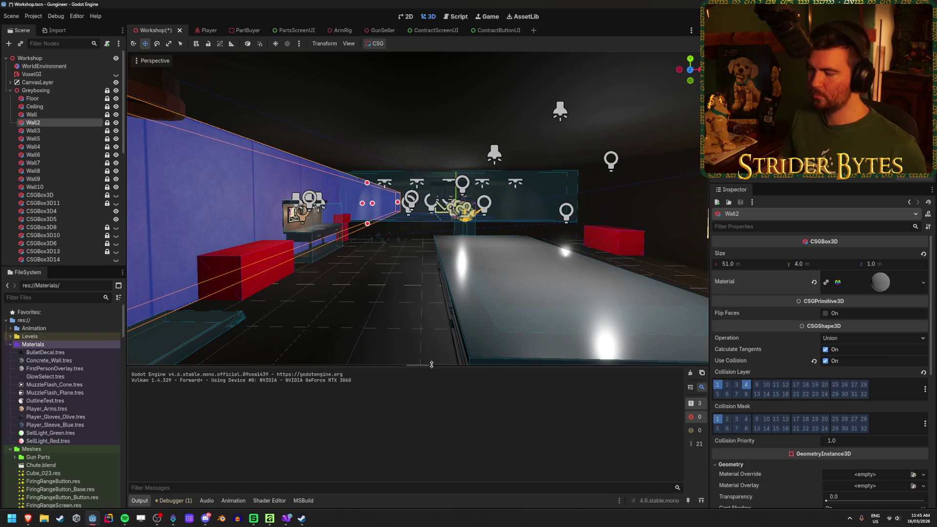
Frame Wall3 and Wall9 in the viewport, then save the Workshop scene.
click(64, 135)
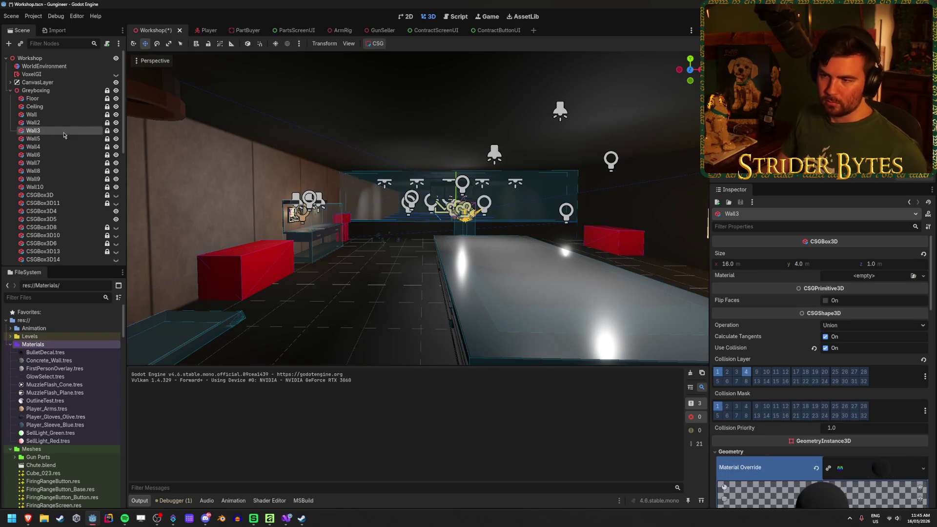
key(f)
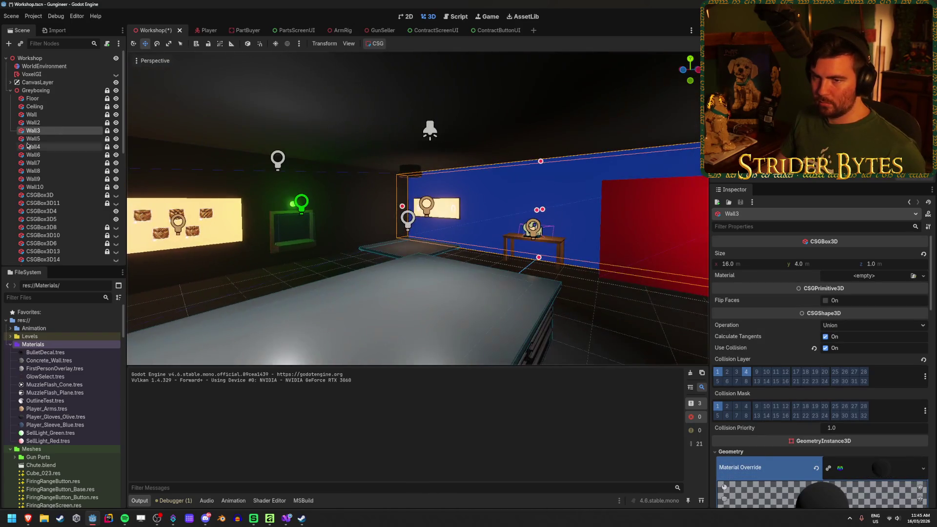
click(44, 179)
key(f)
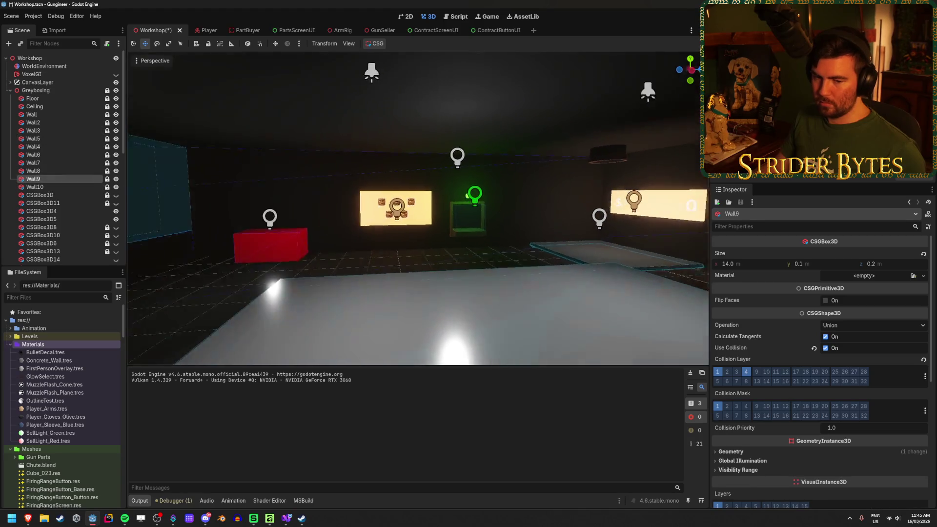
key(ctrl+s)
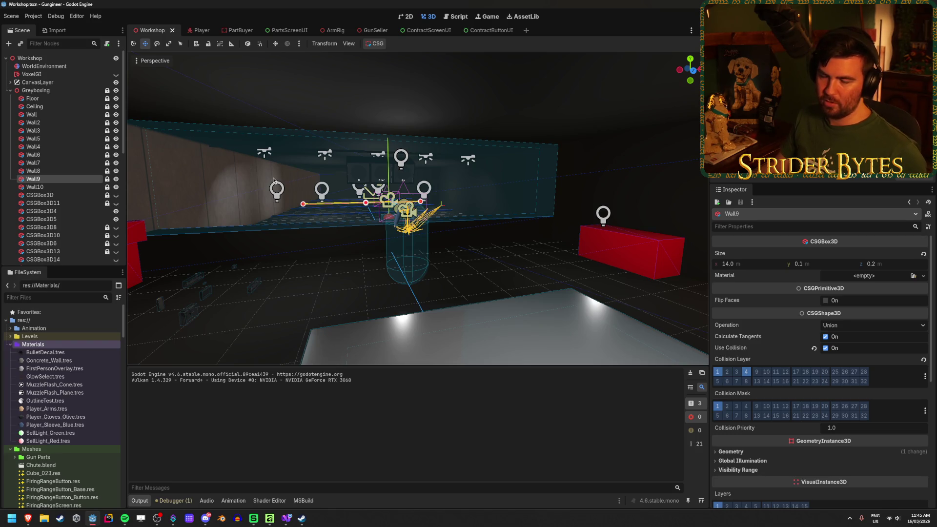
Multi-select Wall, Wall2, Wall3 and Wall5 in the Scene tree.
click(57, 116)
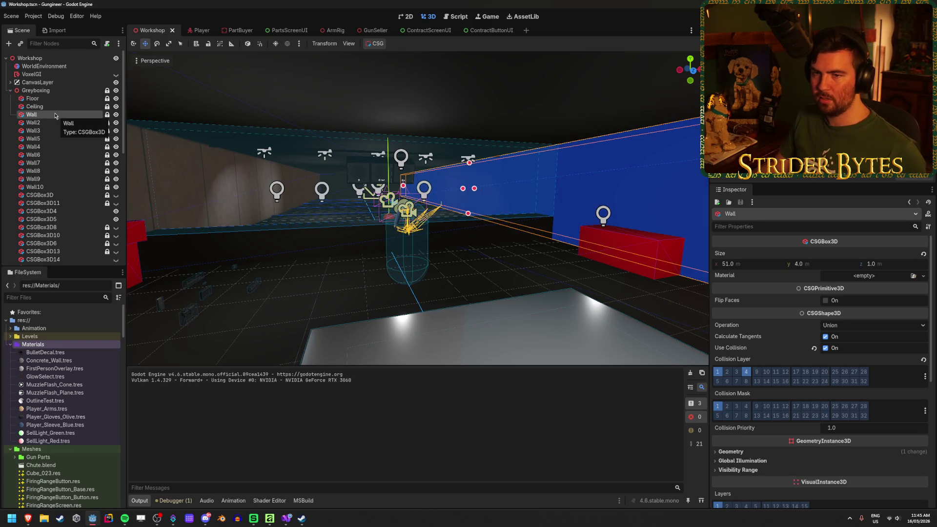
click(54, 99)
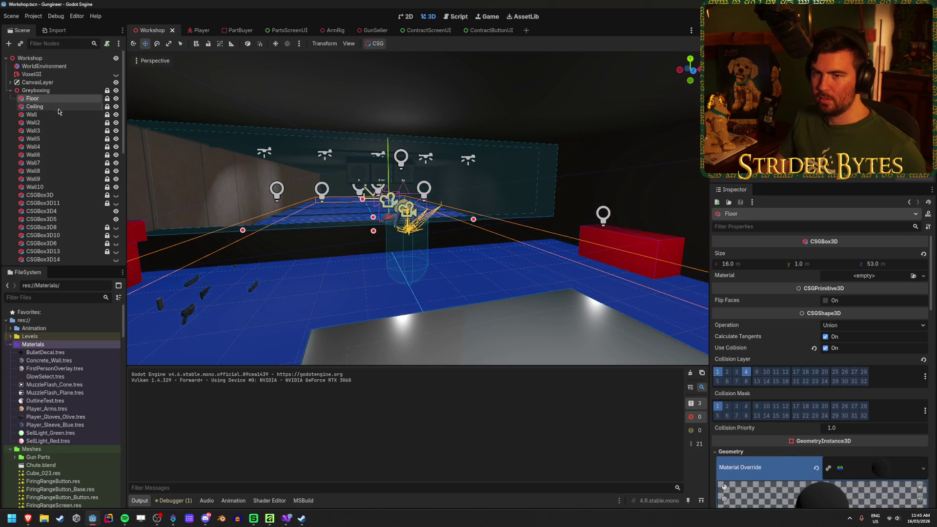
click(59, 108)
click(57, 116)
click(51, 130)
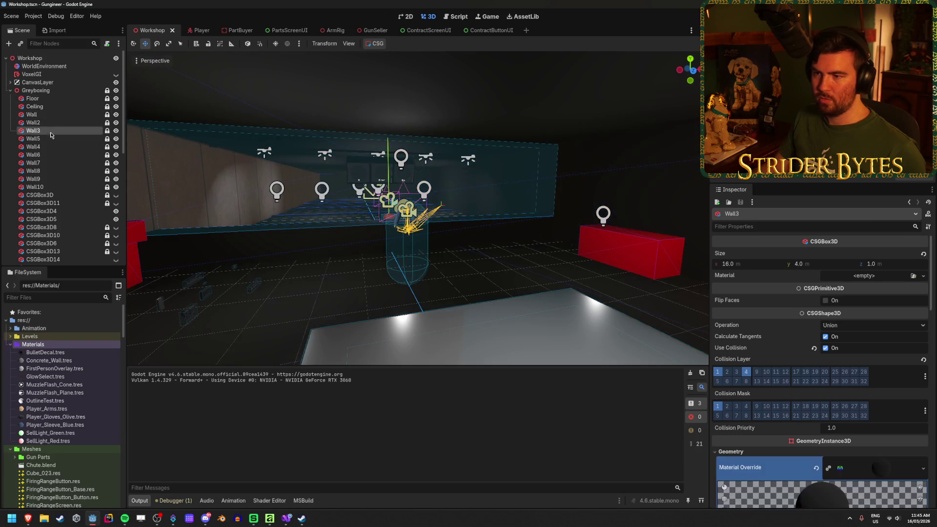
click(51, 138)
shift+click(35, 115)
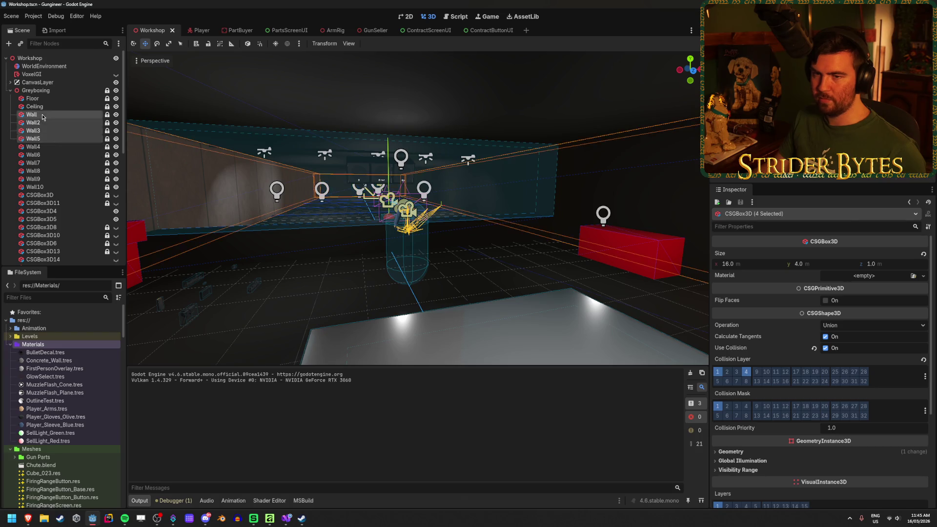
Load Concrete_Wall.tres into the walls' Material slot and revert their Material Override.
click(913, 277)
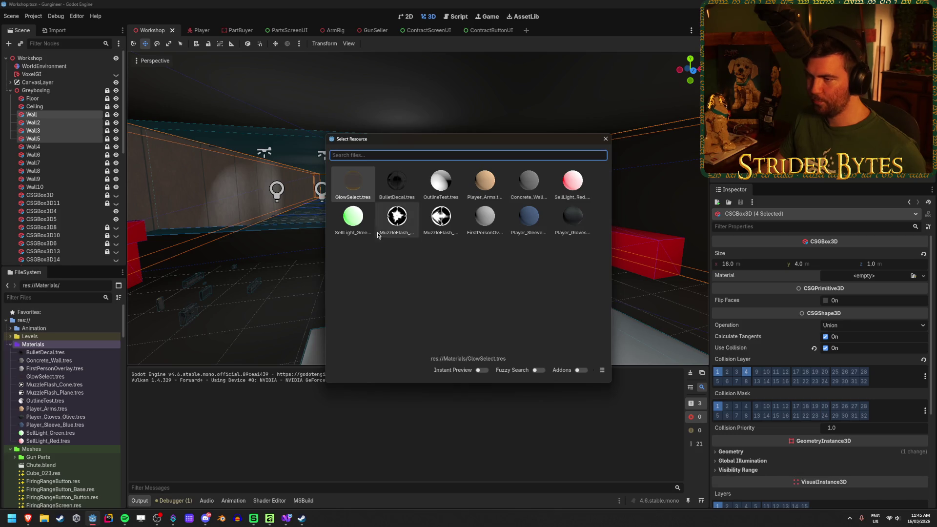
double_click(530, 195)
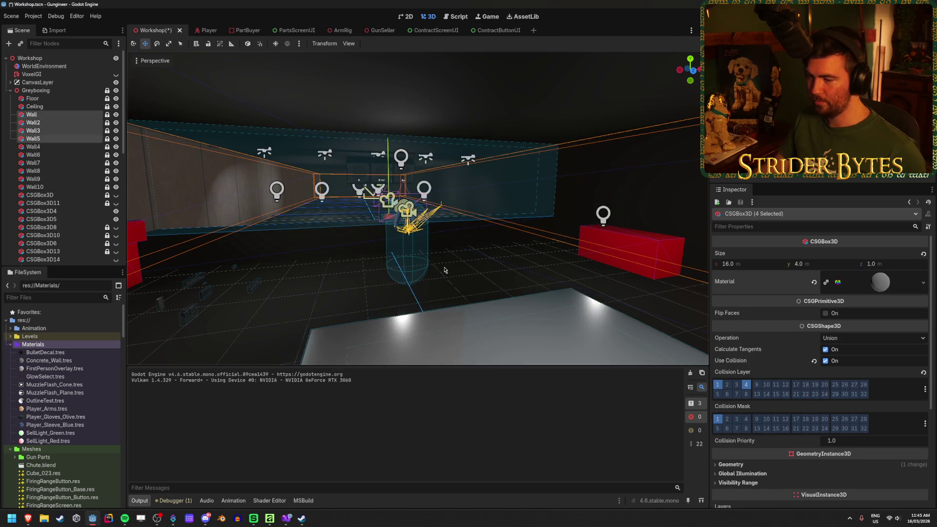
scroll(742, 322, down, 5)
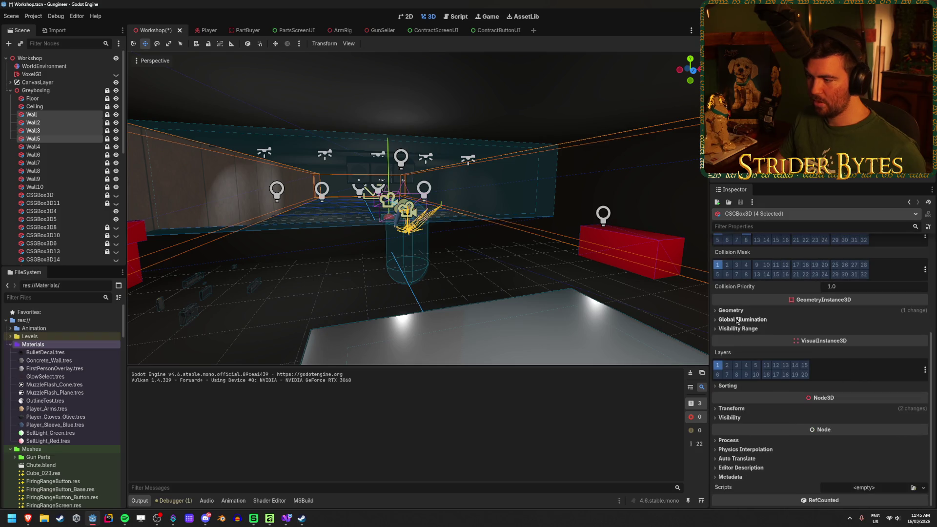
click(738, 314)
click(816, 327)
Deselect and fly toward the lit $ sign and green-lit screen to view the walls.
click(486, 264)
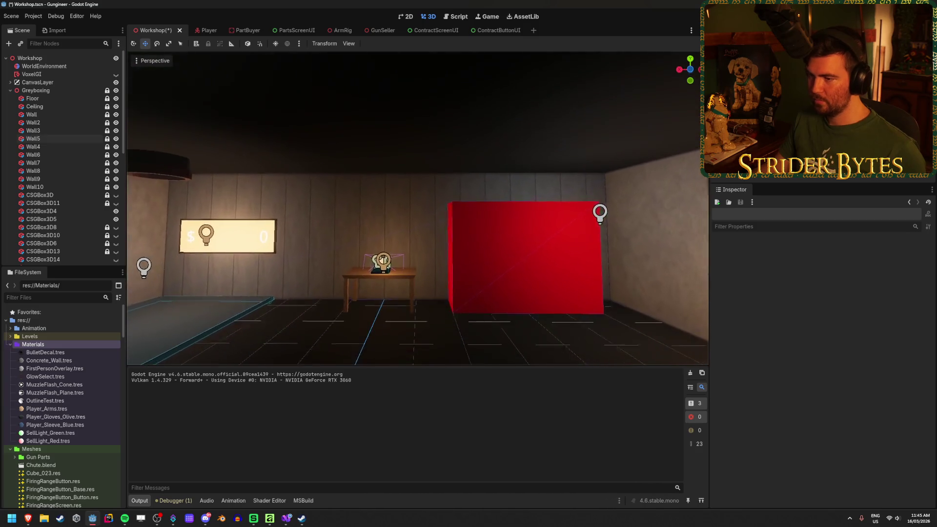
key(w)
key(d)
key(w)
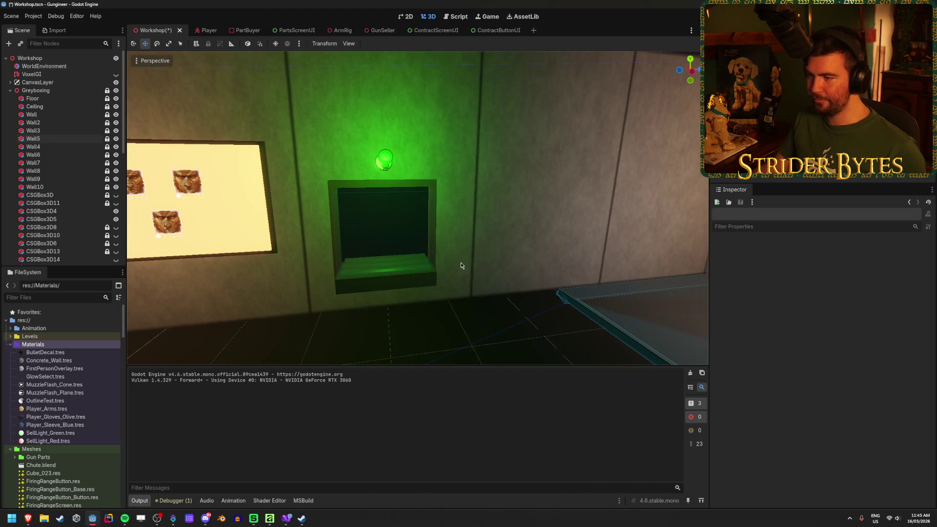
Fly around the room checking the concrete walls, then save the scene.
key(d)
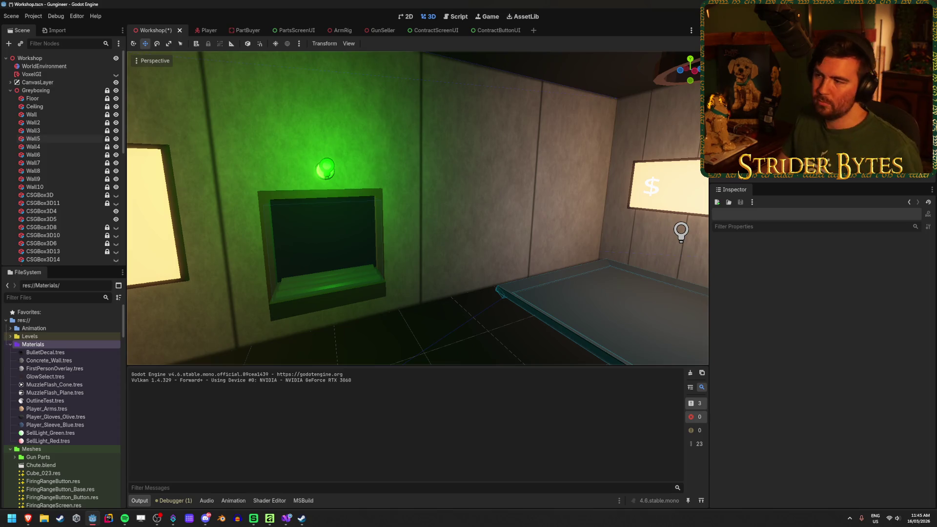
key(w)
key(s)
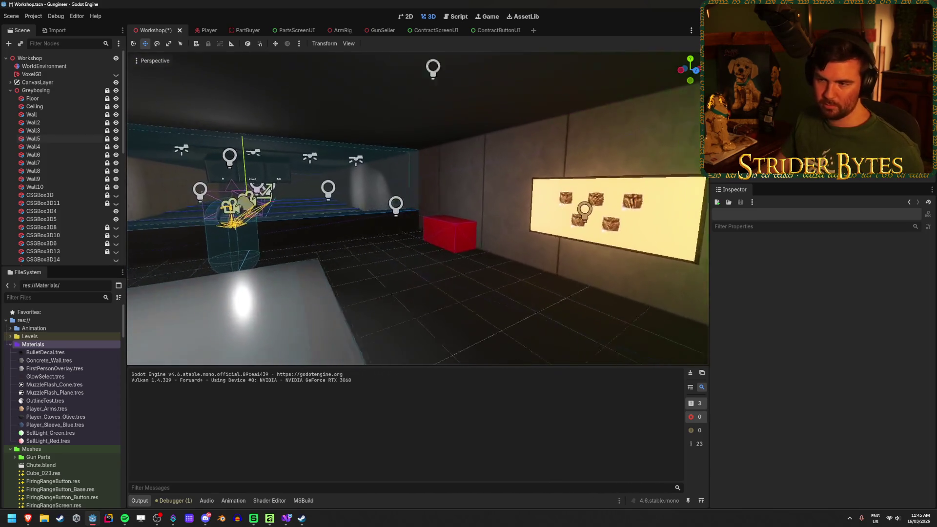
key(a)
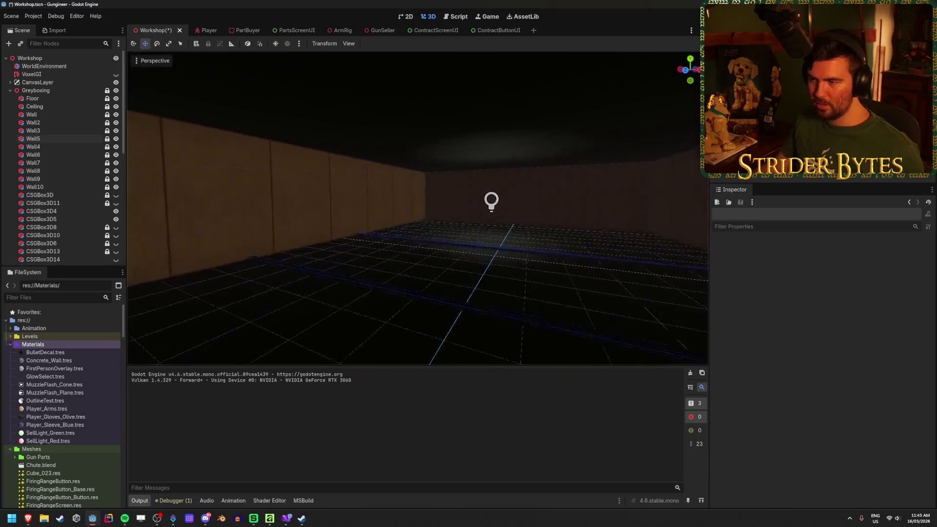
key(s)
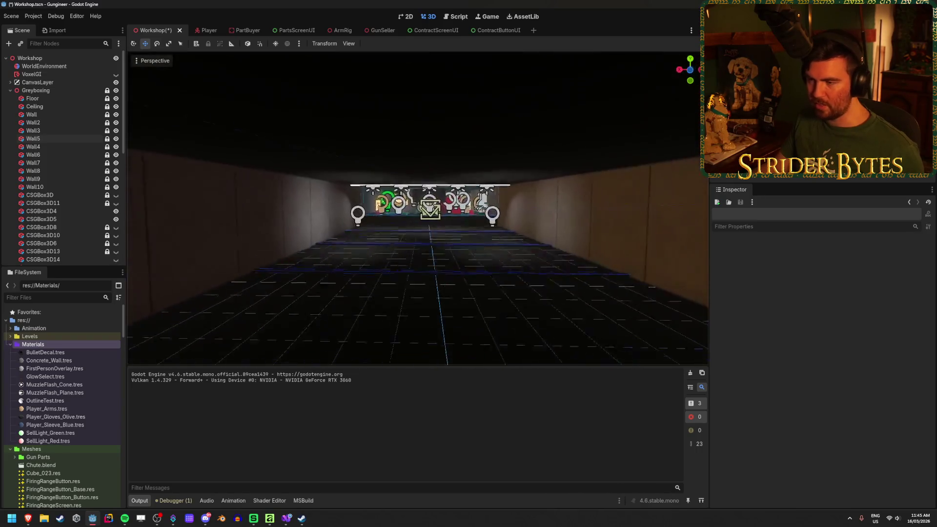
key(s)
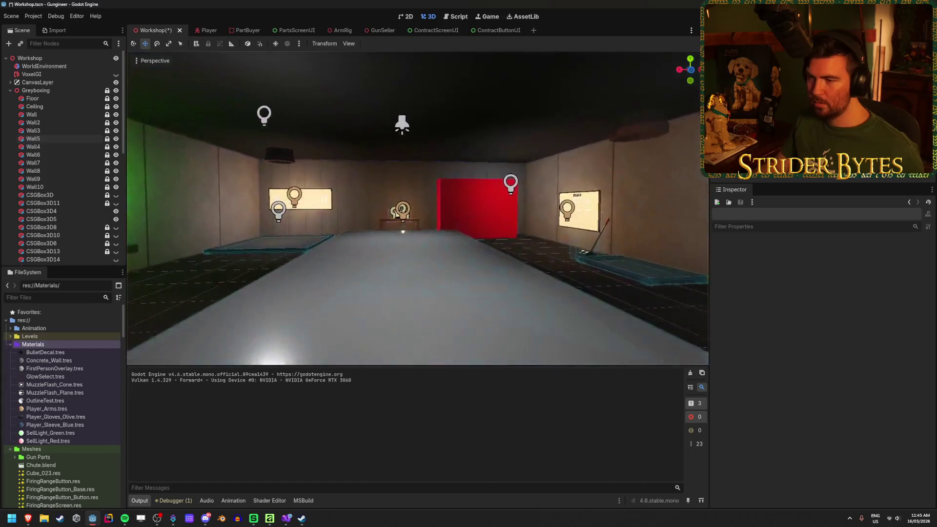
key(a)
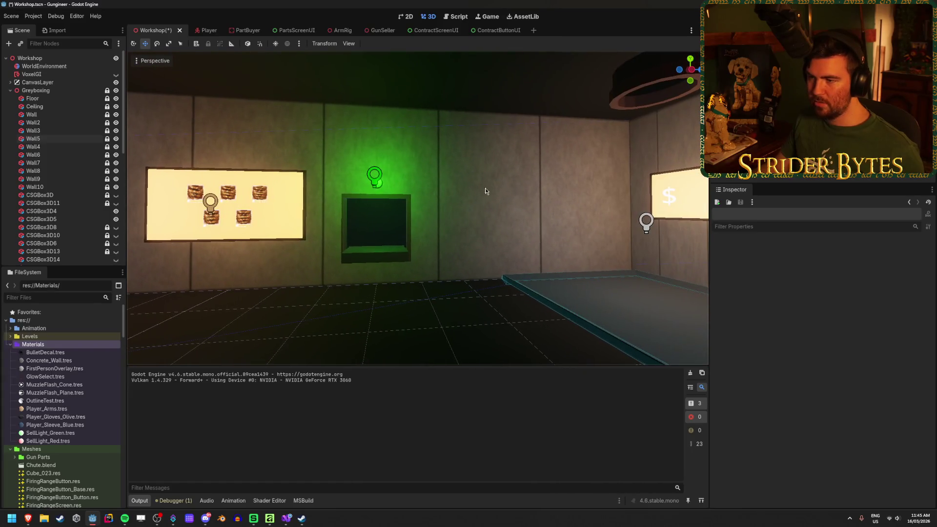
key(d)
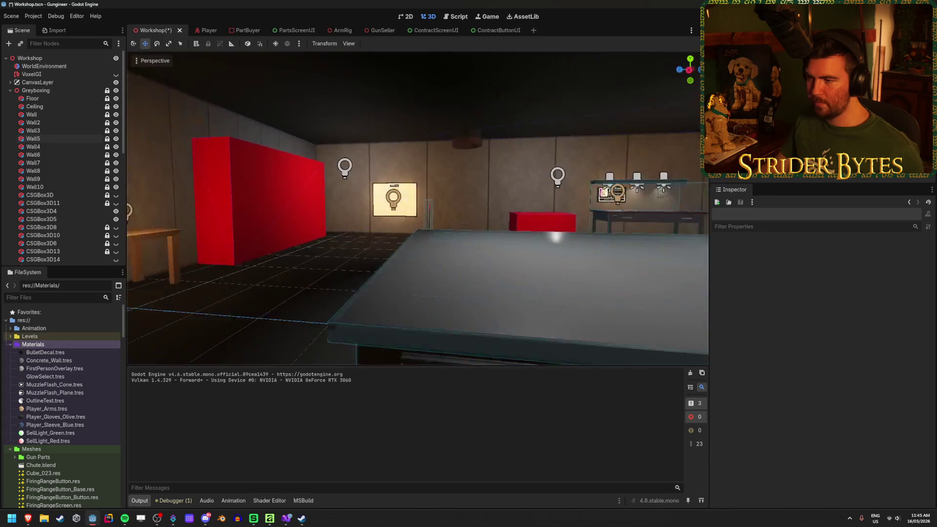
key(w)
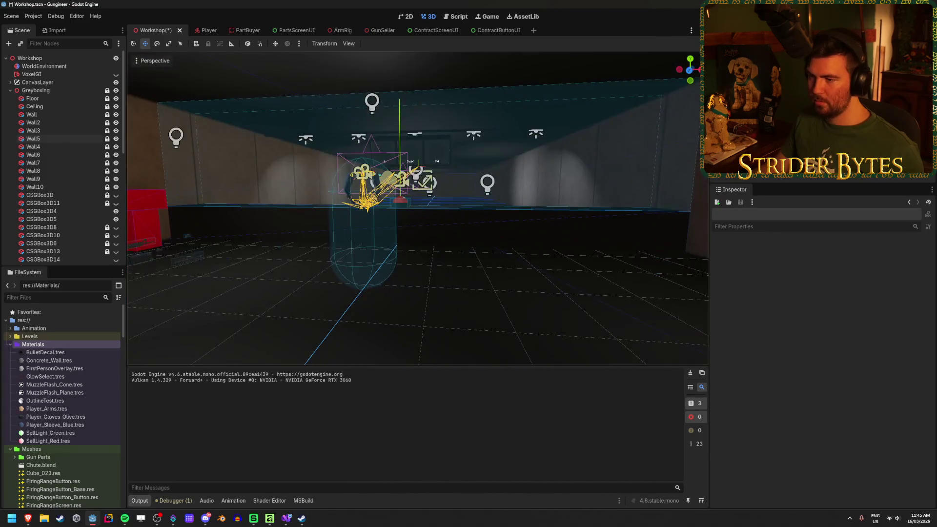
key(a)
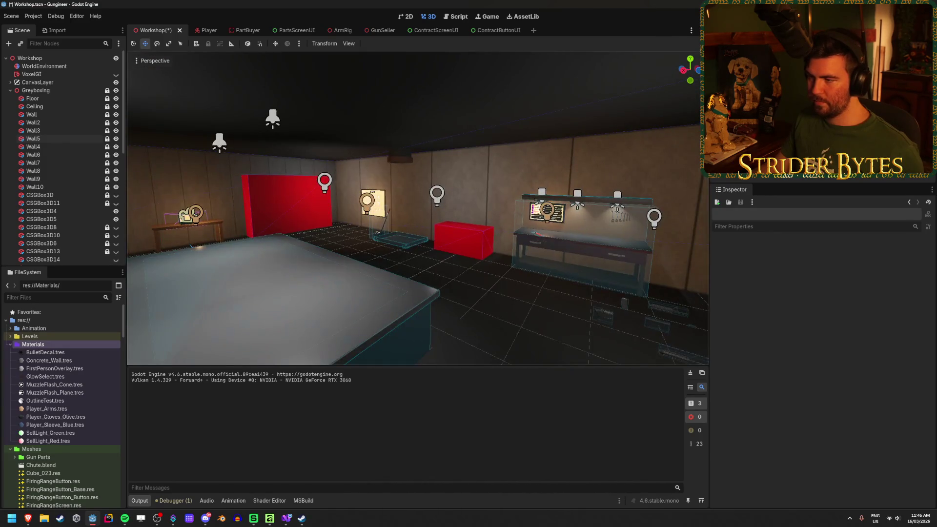
key(w)
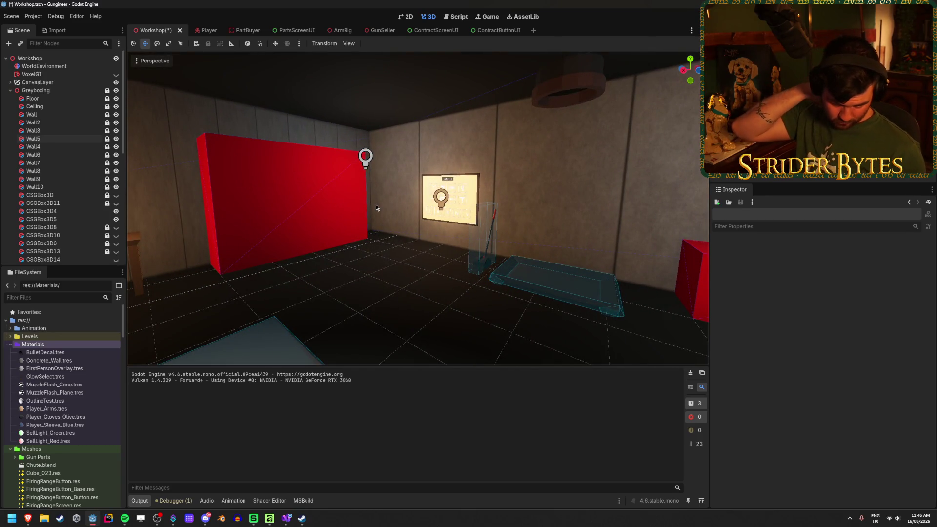
key(ctrl+s)
Look over the concrete walls of the workbench room, lit sign and desk.
mouse_move(397, 296)
mouse_down()
mouse_move(703, 298)
mouse_move(538, 171)
mouse_move(396, 293)
mouse_up()
mouse_move(343, 325)
mouse_down()
mouse_move(341, 313)
mouse_move(334, 320)
mouse_move(344, 315)
mouse_up()
key(d)
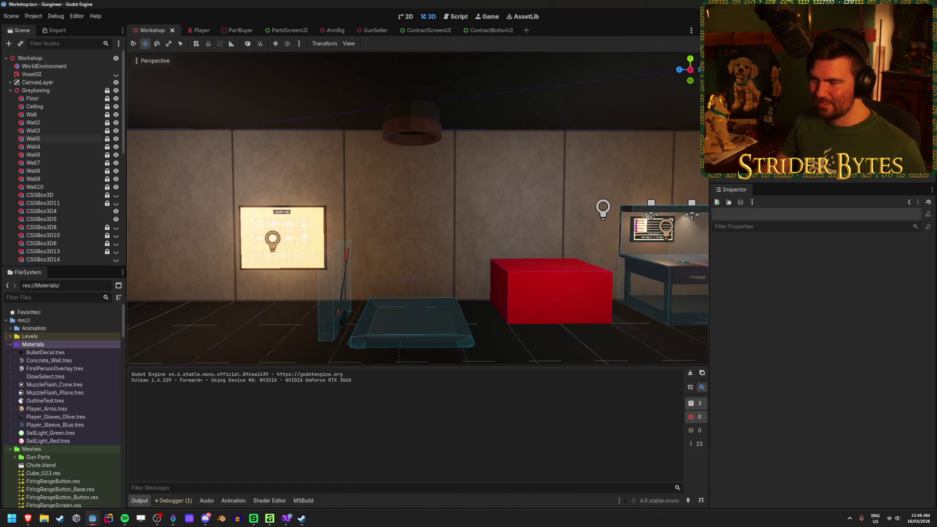
key(d)
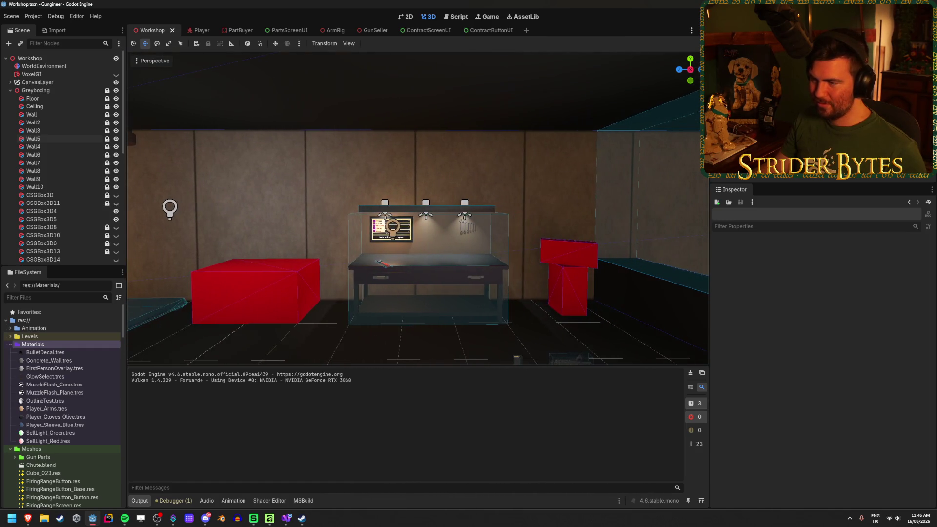
drag(508, 305, 463, 302)
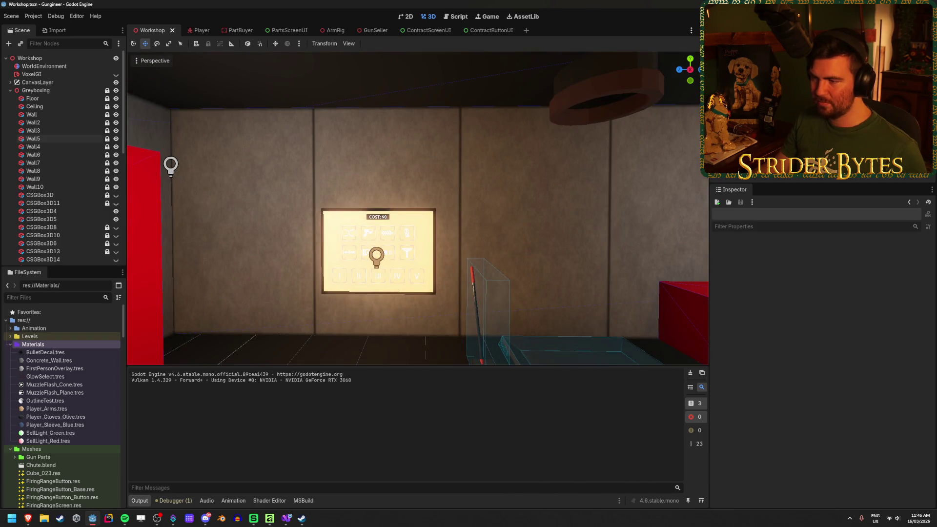
Lower the rectangle layer's outer glow intensity in Affinity.
click(269, 519)
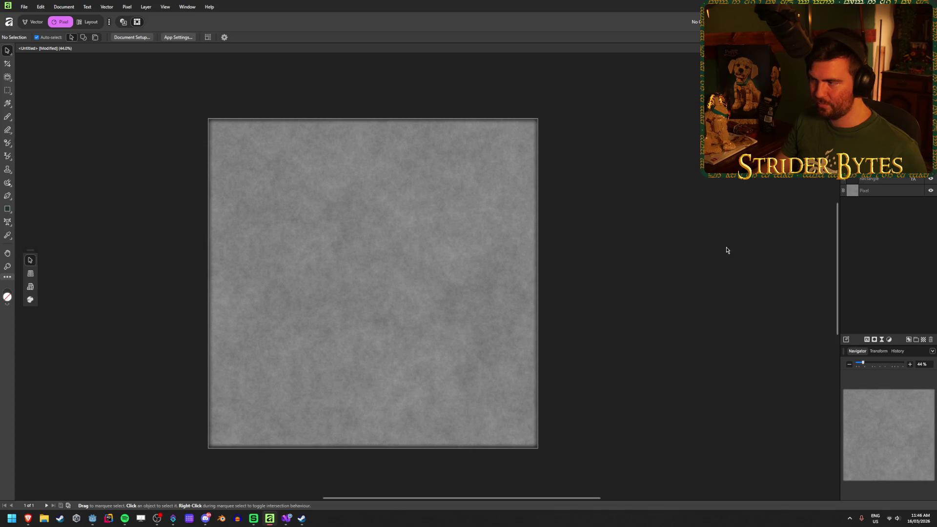
click(891, 179)
click(869, 339)
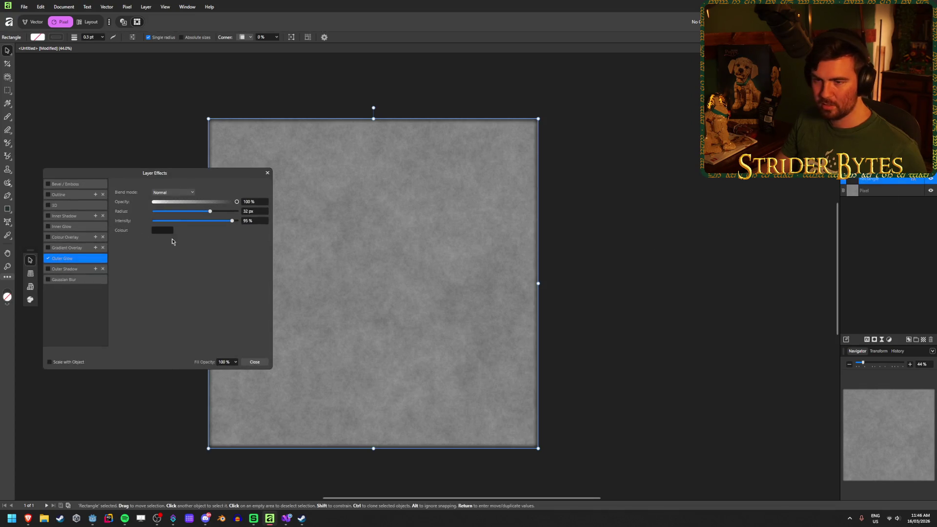
scroll(296, 338, down, 1)
drag(232, 223, 225, 223)
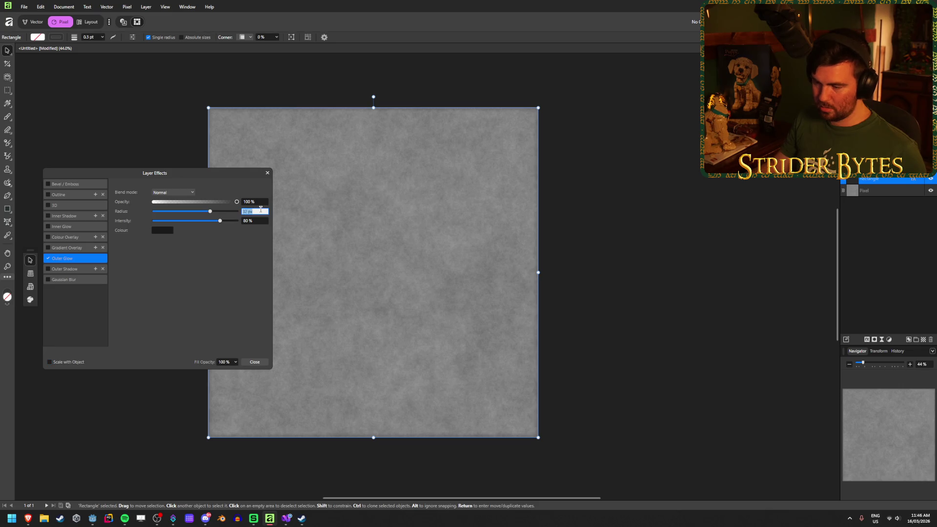
click(255, 362)
Export the texture as PNG over Wall_Concrete.png and switch to Godot.
key(ctrl+alt+shift+s)
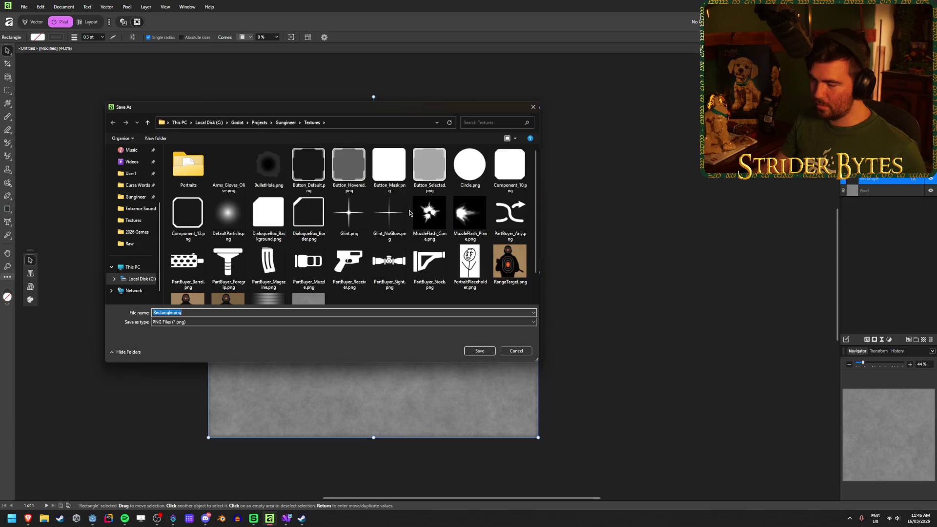
scroll(410, 213, down, 1)
double_click(308, 276)
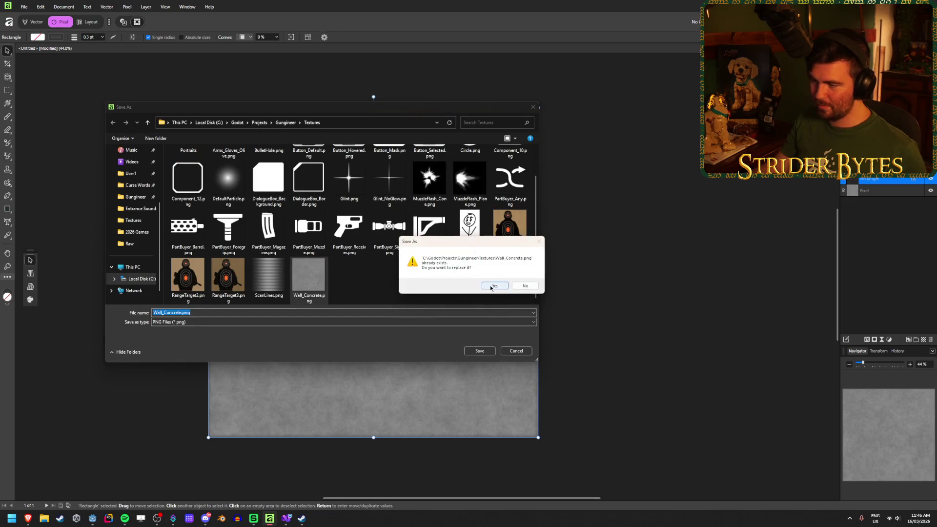
click(494, 286)
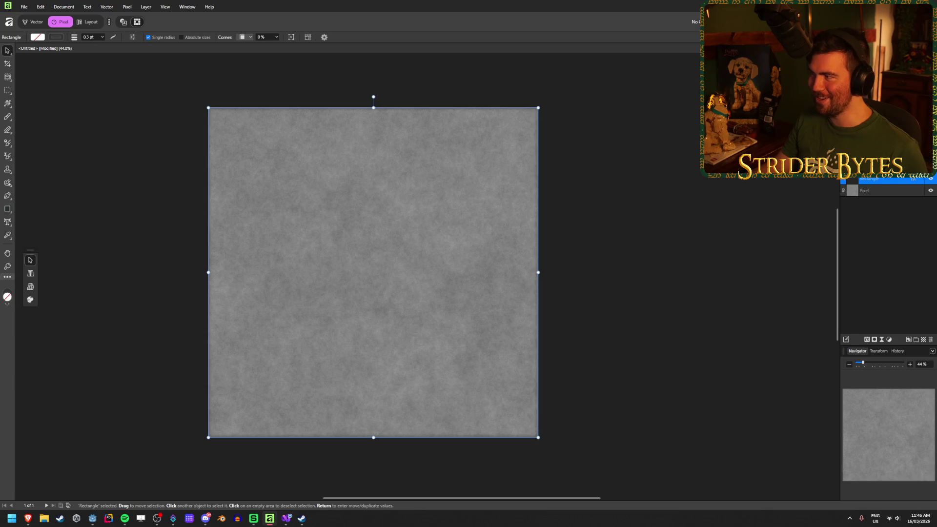
key(alt+Tab)
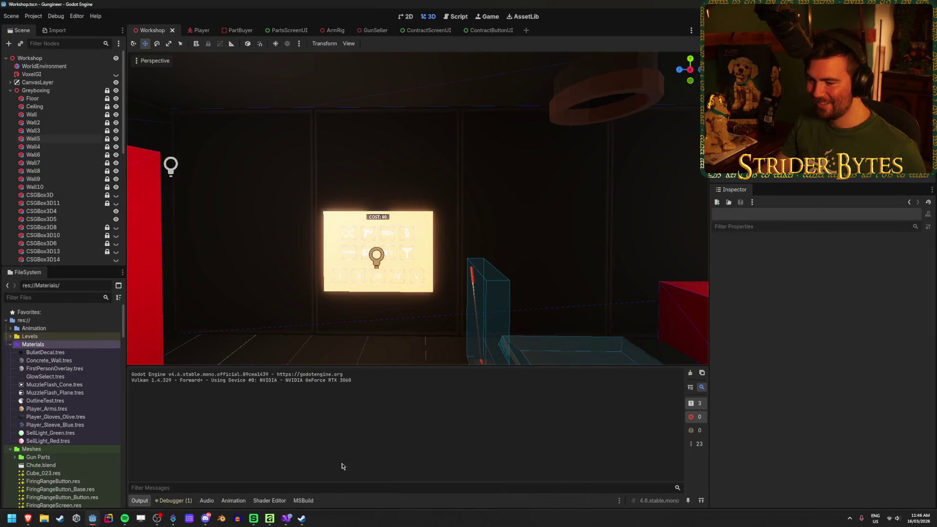
Save over Wall_Concrete.png once more in Affinity, then return to Godot.
click(269, 518)
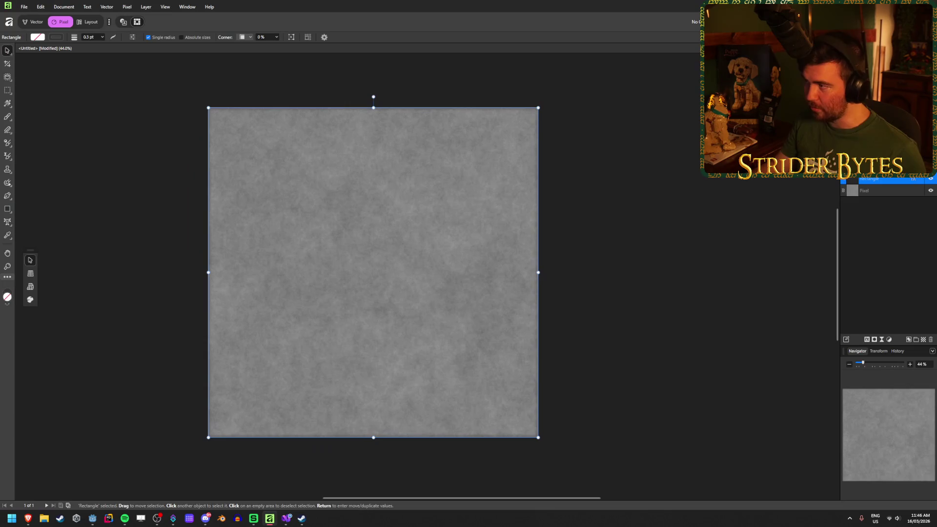
click(861, 275)
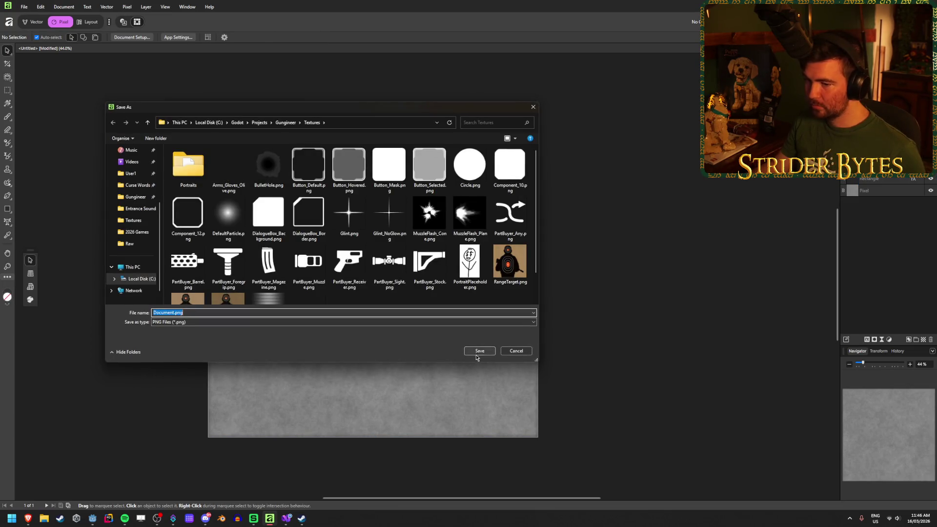
scroll(309, 244, down, 1)
click(309, 280)
click(474, 349)
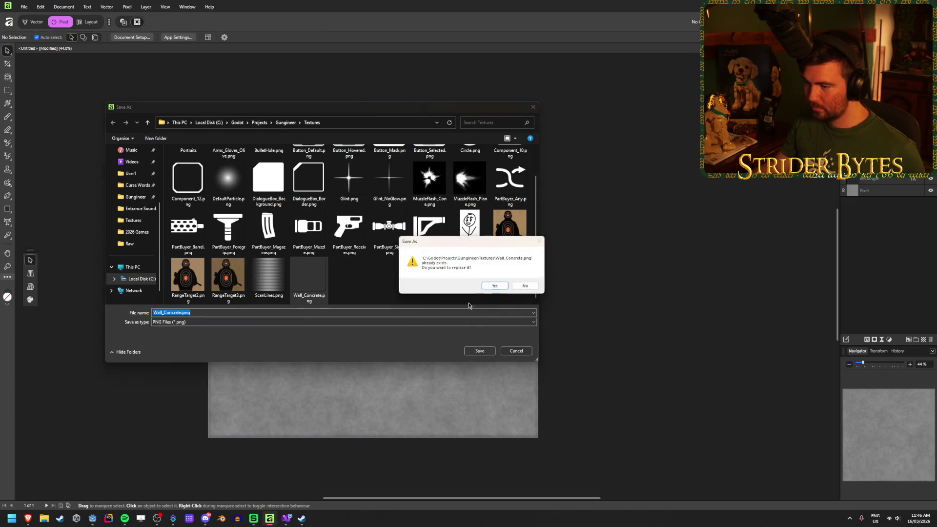
click(494, 288)
key(alt+Tab)
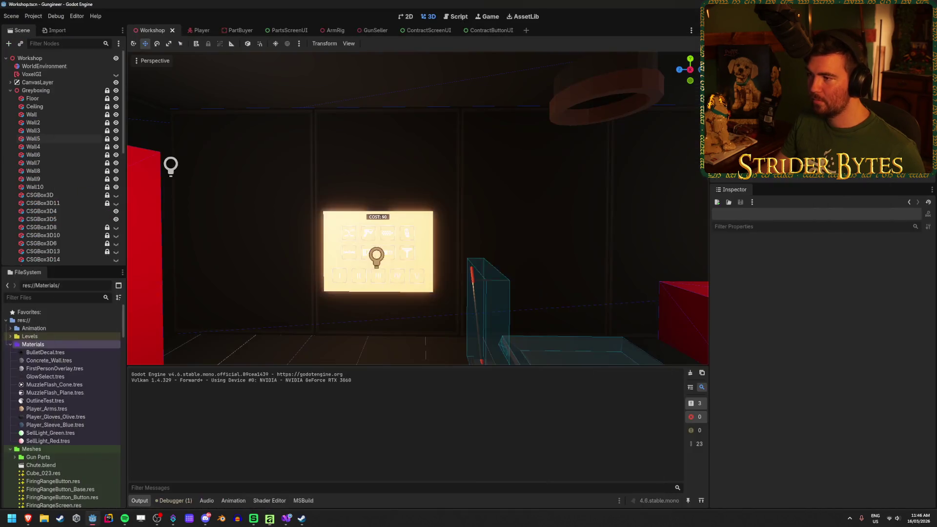
Zoom in and out on the reimported concrete walls, then switch back to Affinity.
scroll(315, 362, up, 5)
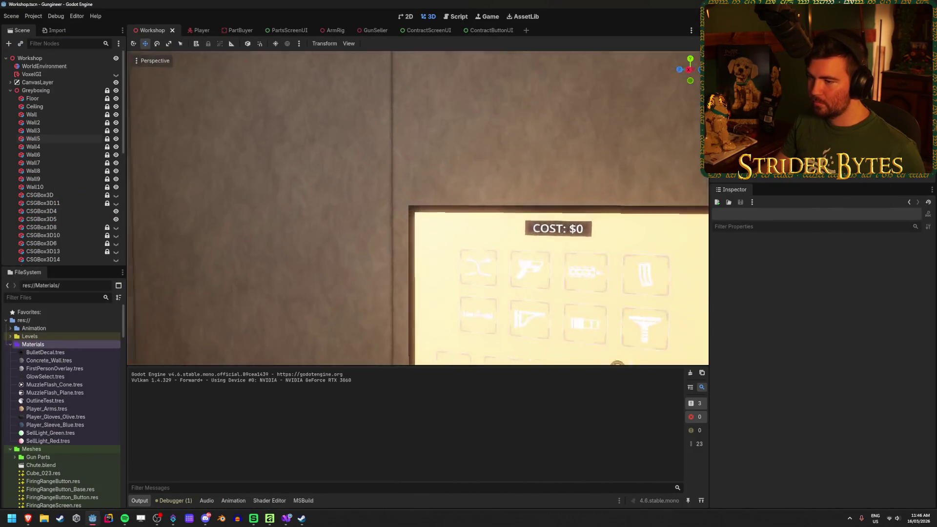
scroll(418, 209, down, 5)
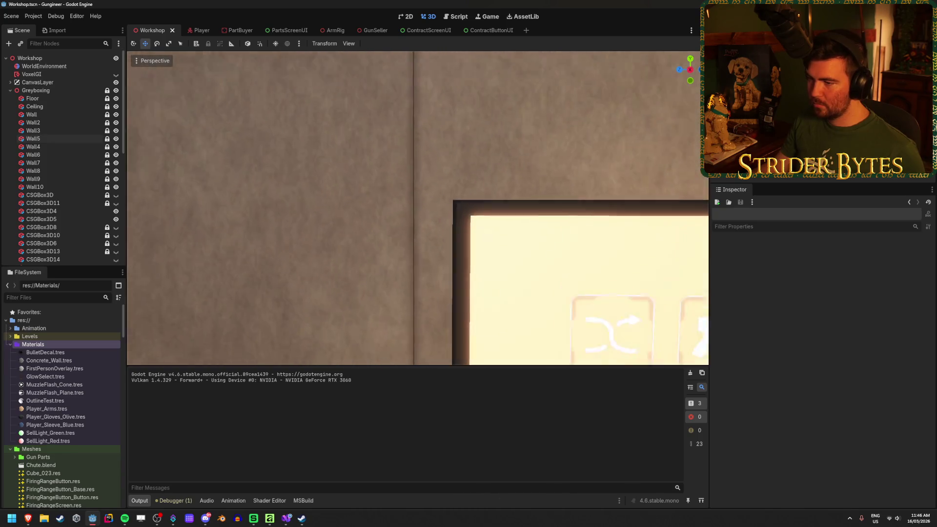
scroll(418, 208, up, 5)
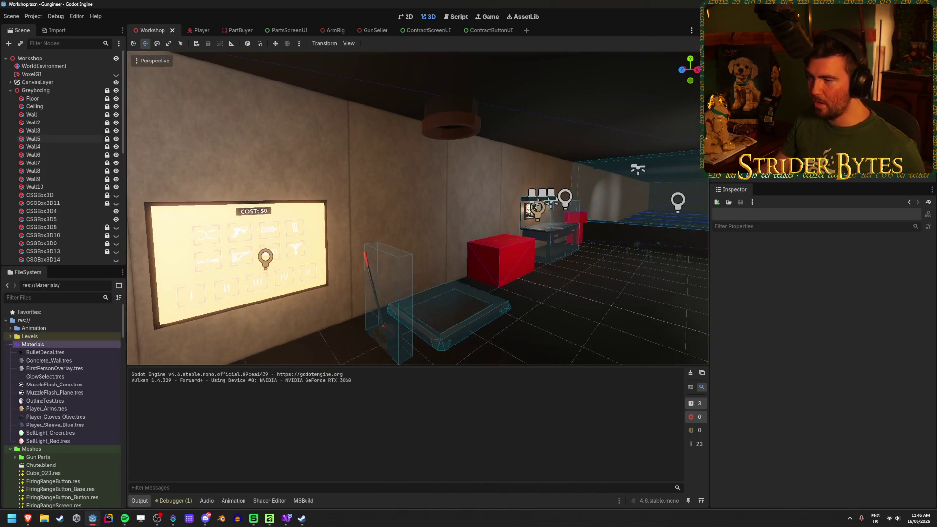
scroll(418, 209, down, 5)
scroll(418, 208, up, 5)
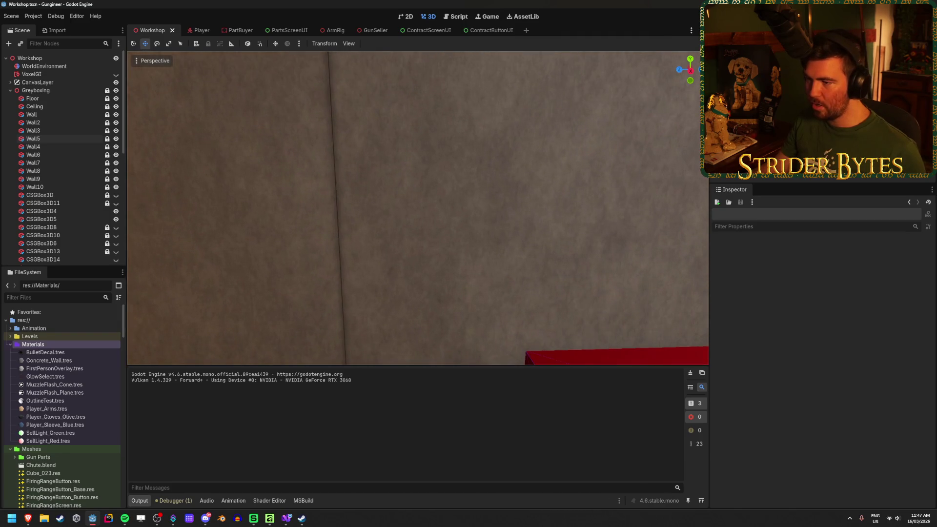
scroll(418, 208, down, 5)
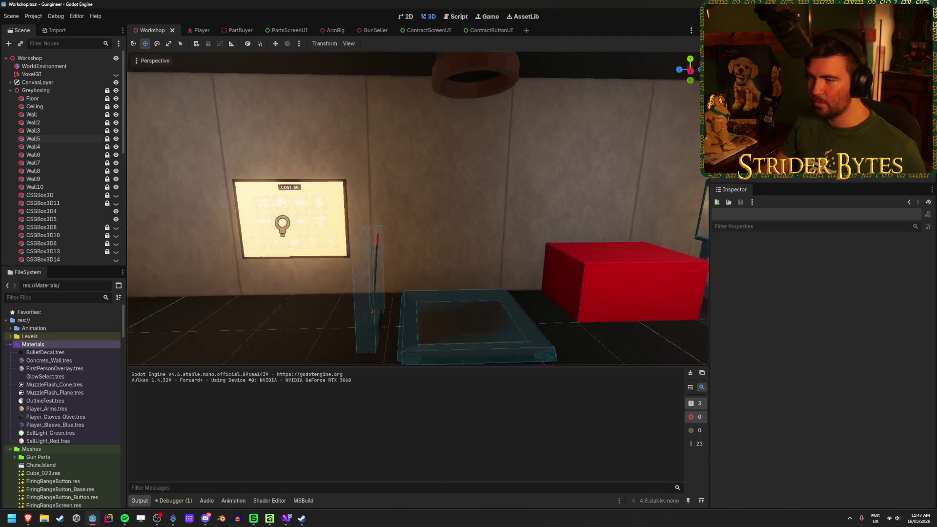
click(269, 519)
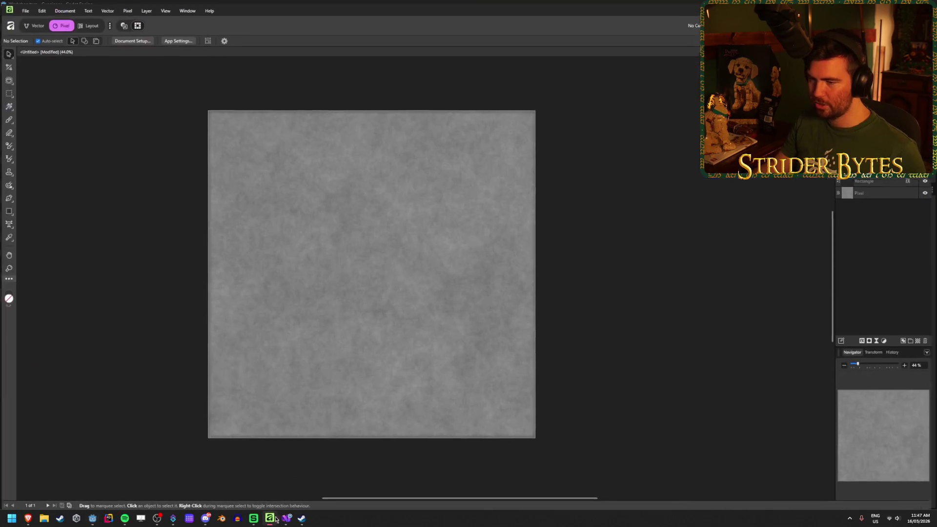
Find Document Setup in Affinity's menus to reach the page size settings.
click(910, 194)
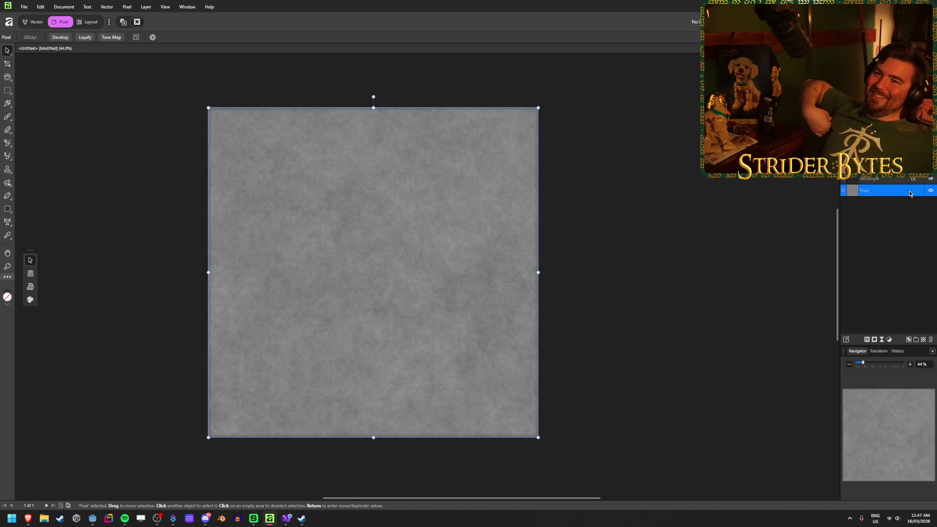
click(907, 243)
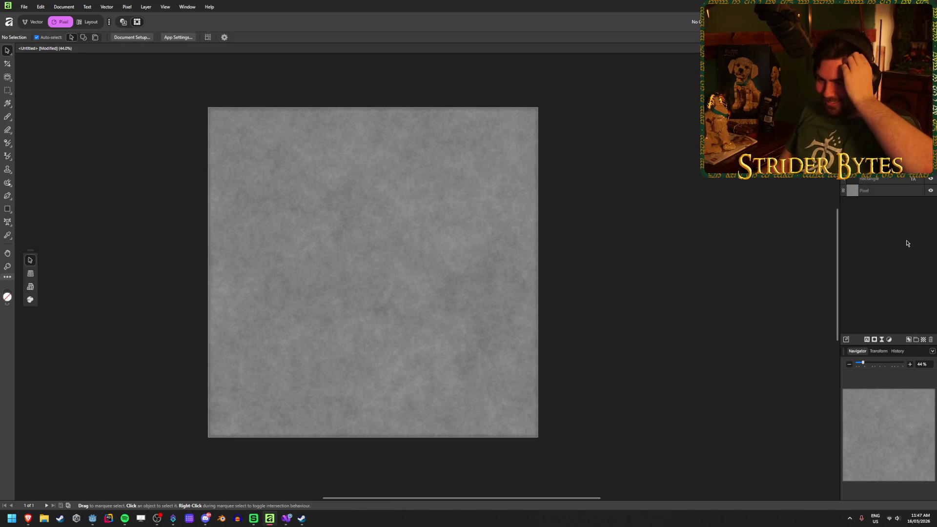
click(84, 4)
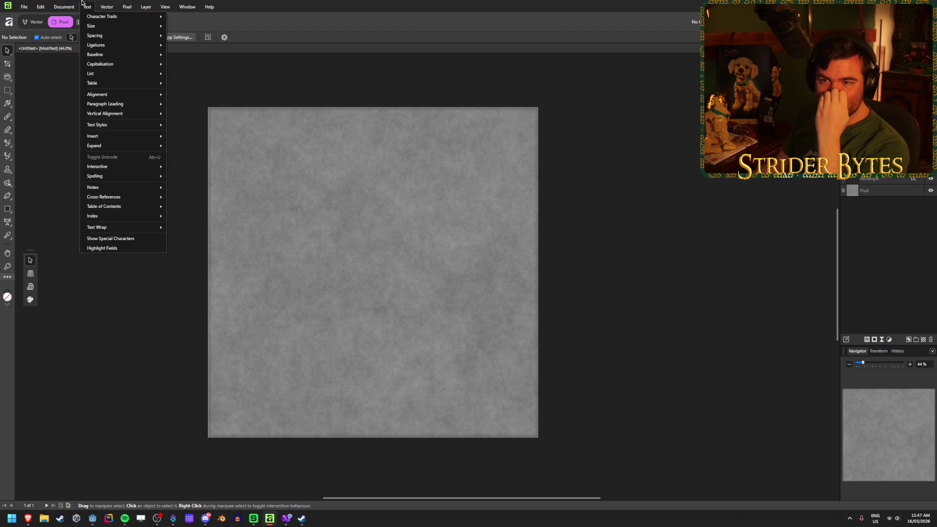
click(83, 2)
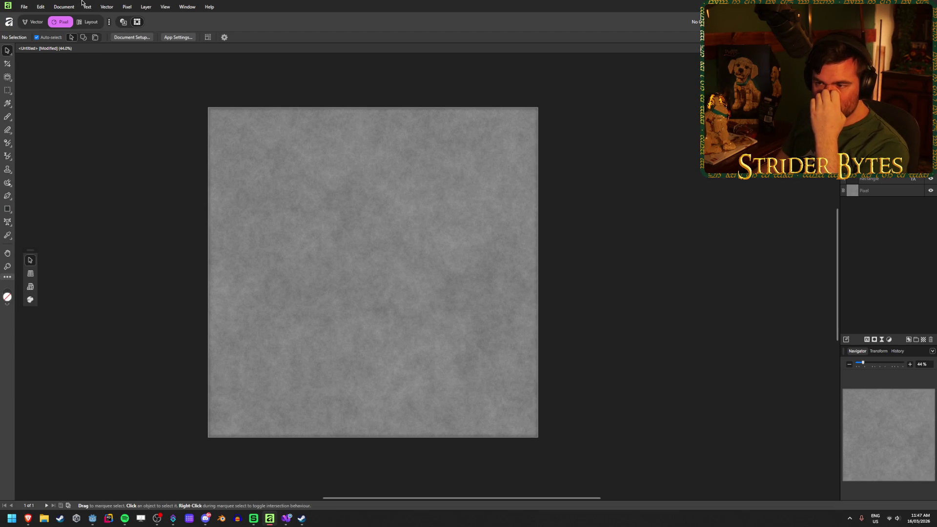
click(24, 7)
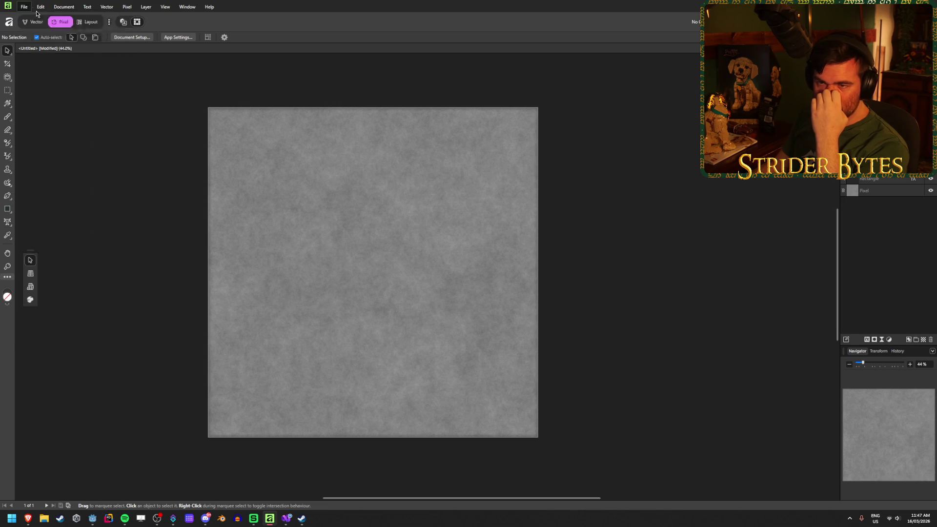
click(107, 6)
click(146, 4)
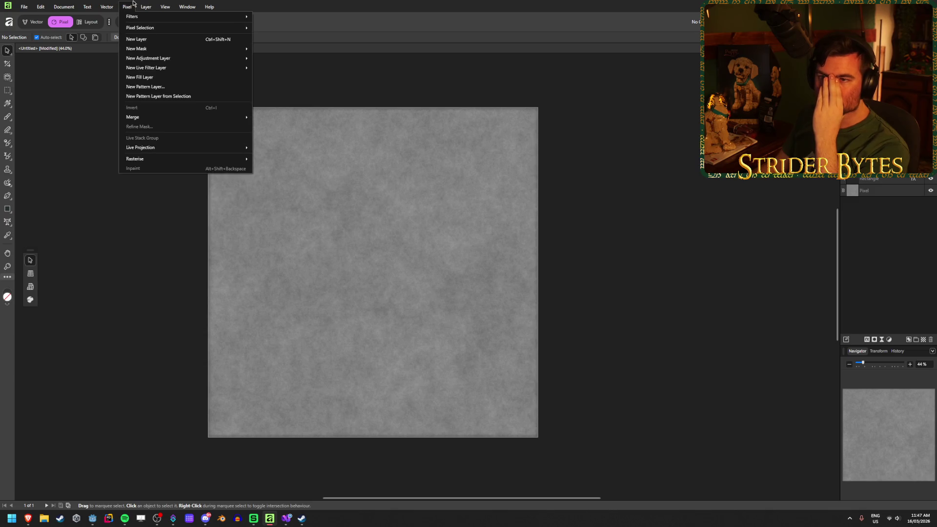
mouse_move(45, 2)
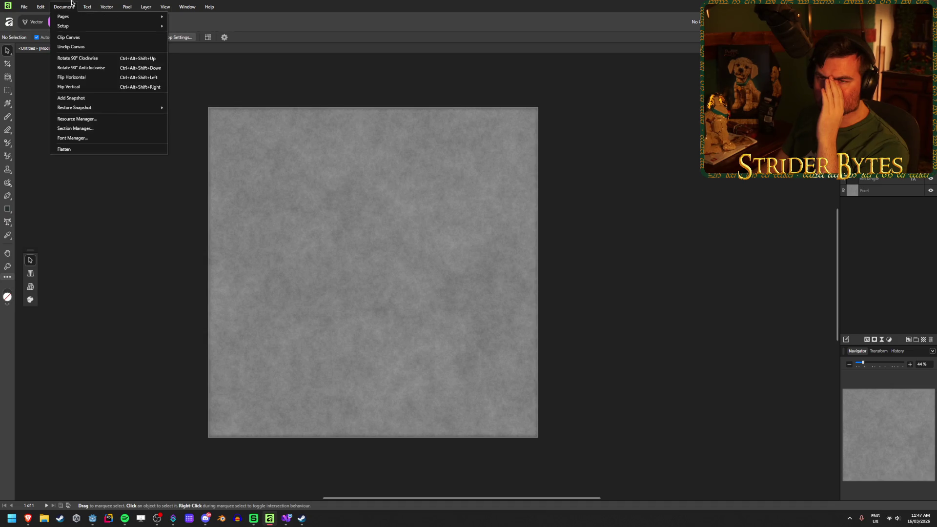
mouse_move(78, 25)
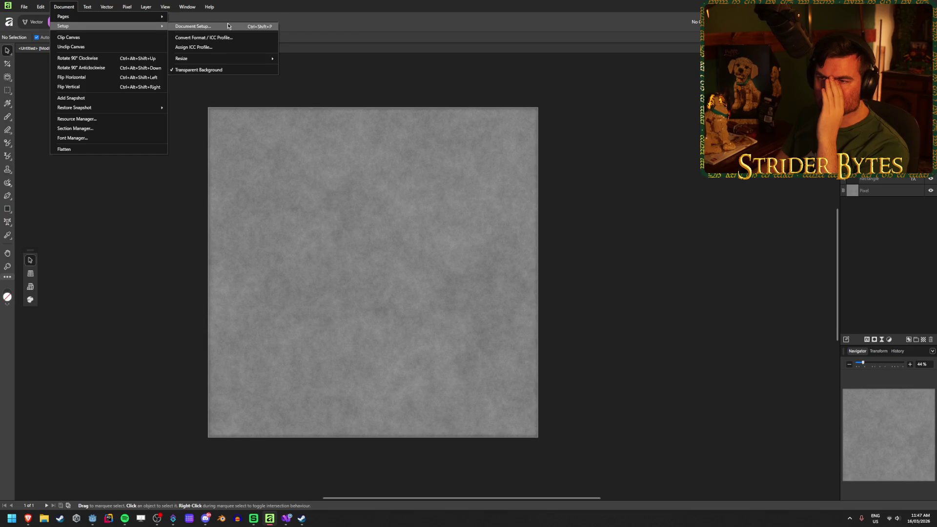
click(192, 26)
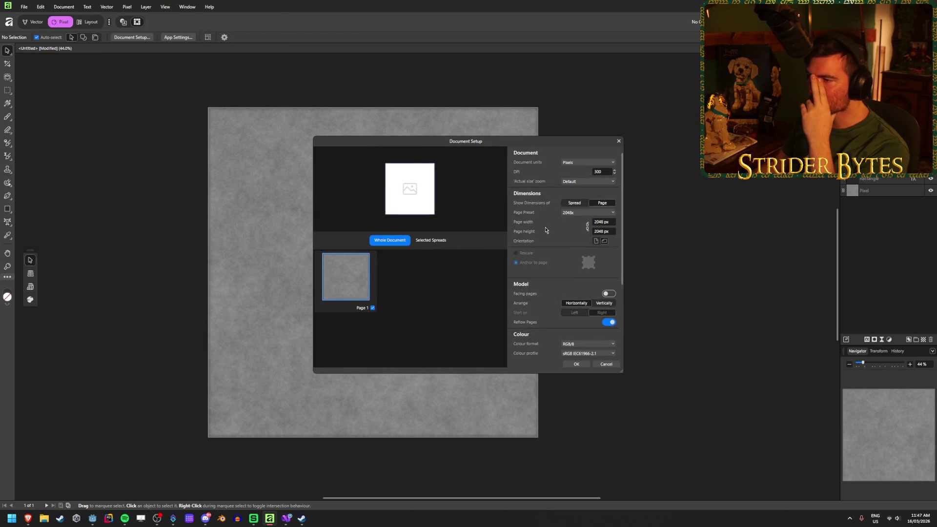
Set the page width to 4096 px, anchored centre, and confirm the resize.
click(605, 221)
text(4096)
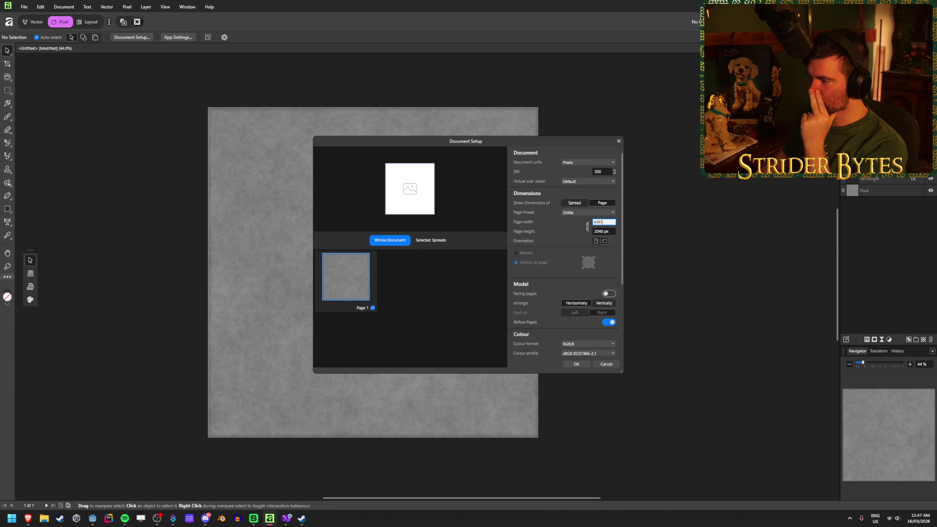
key(Tab)
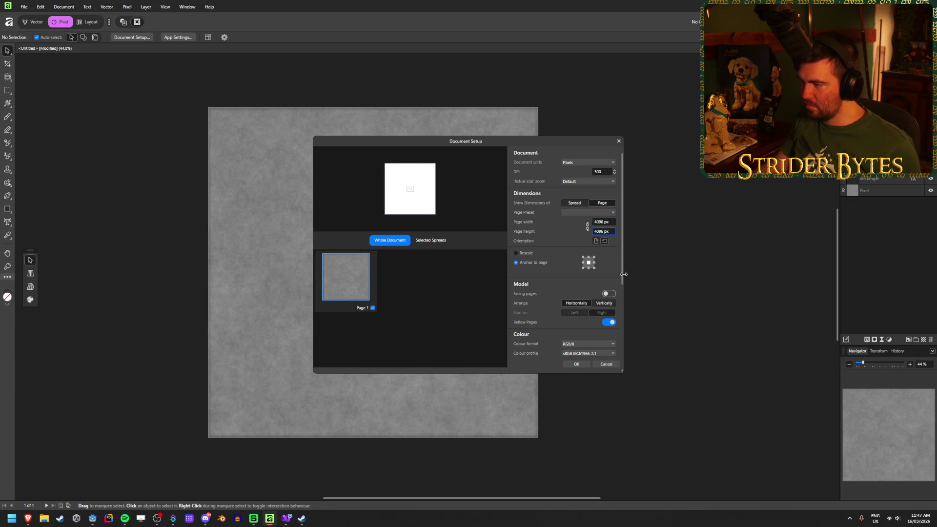
click(581, 366)
key(ctrl+a)
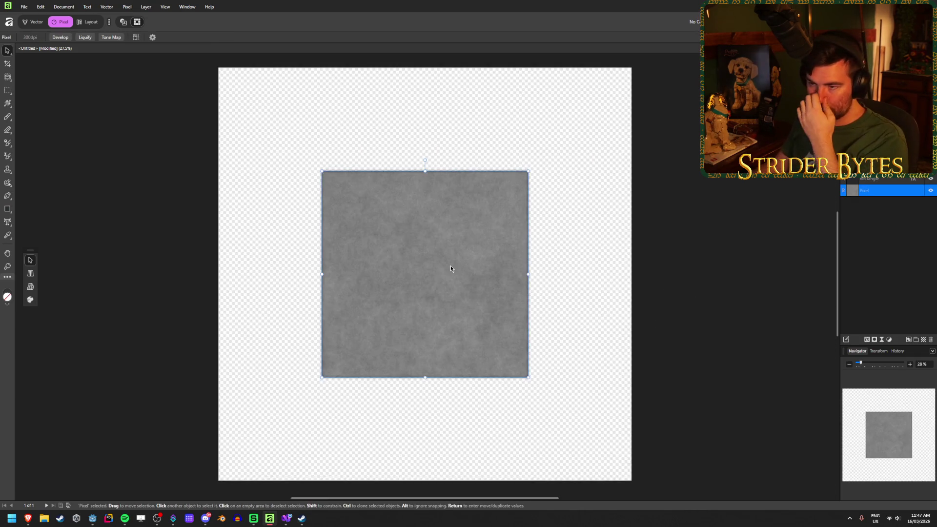
Drag the rectangle's corners out to the page's top-left and bottom-right corners, then deselect it.
click(634, 294)
click(328, 171)
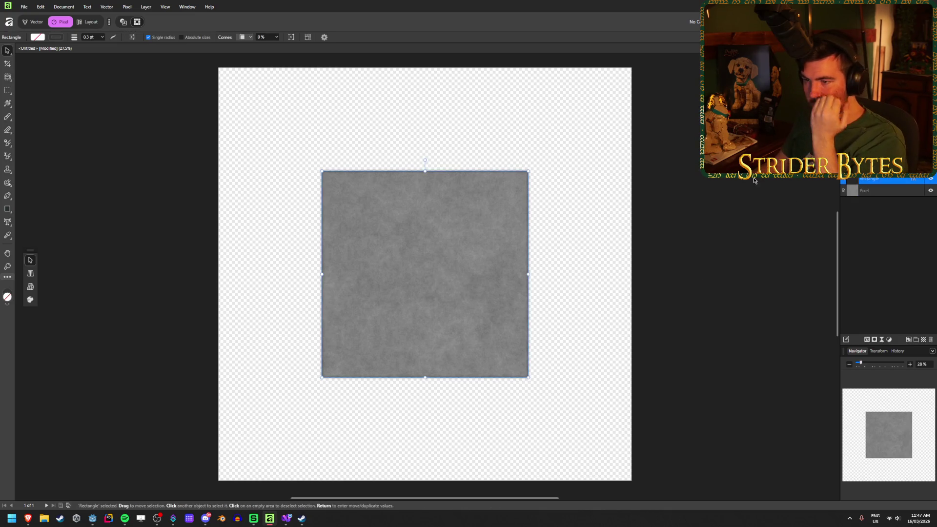
mouse_move(328, 172)
mouse_down()
mouse_move(266, 102)
mouse_move(220, 68)
mouse_up()
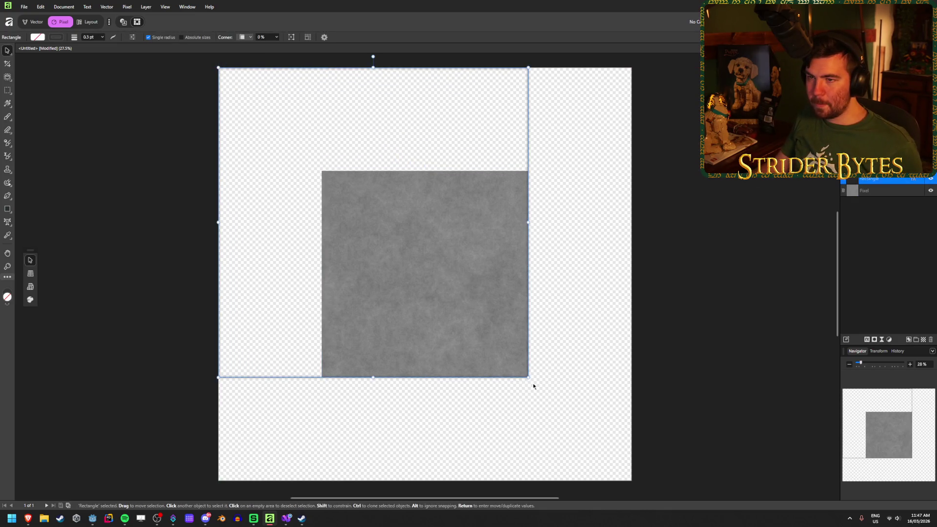
mouse_move(527, 377)
mouse_down()
mouse_move(583, 443)
mouse_move(634, 480)
mouse_up()
click(725, 255)
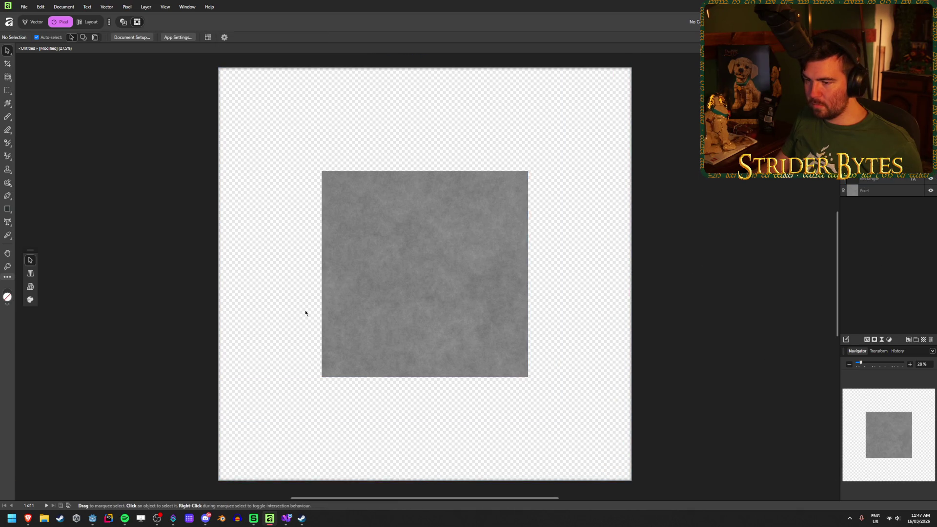
Check the Pixel layer by selecting and deselecting it.
scroll(317, 310, up, 5)
scroll(358, 336, down, 5)
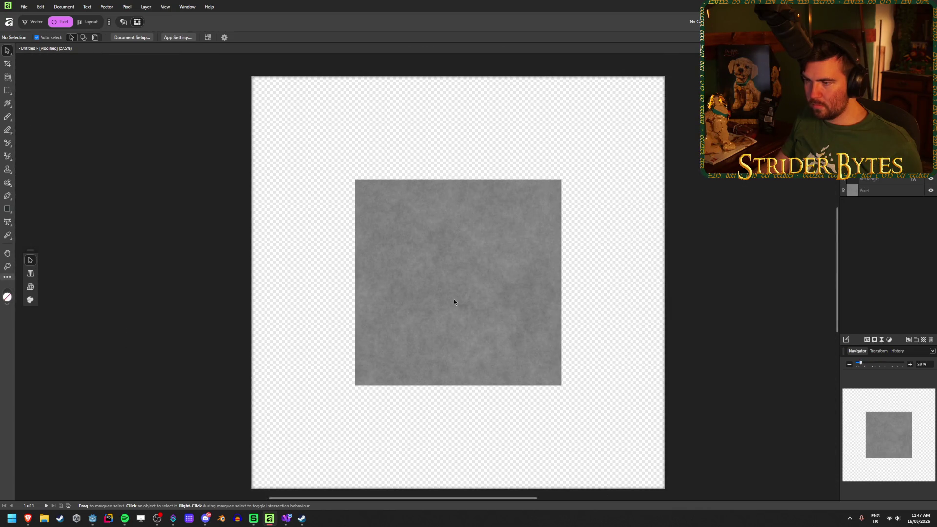
scroll(454, 299, down, 2)
click(883, 194)
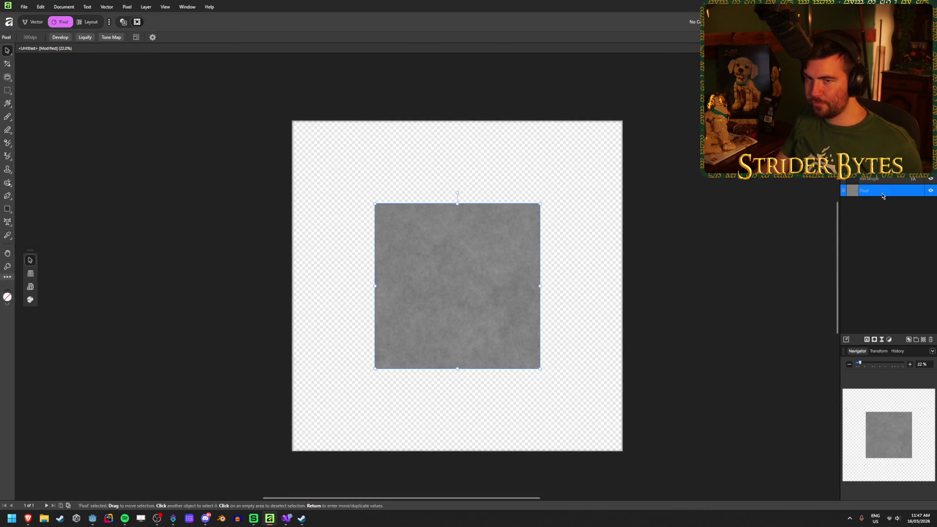
click(900, 249)
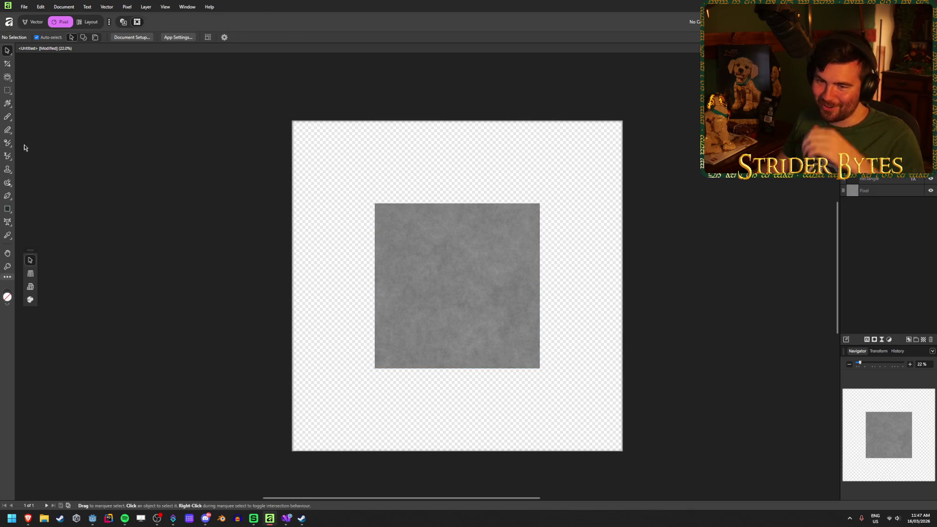
Draw a mid-grey rectangle over the whole canvas and move it below the other rectangle layer.
click(7, 209)
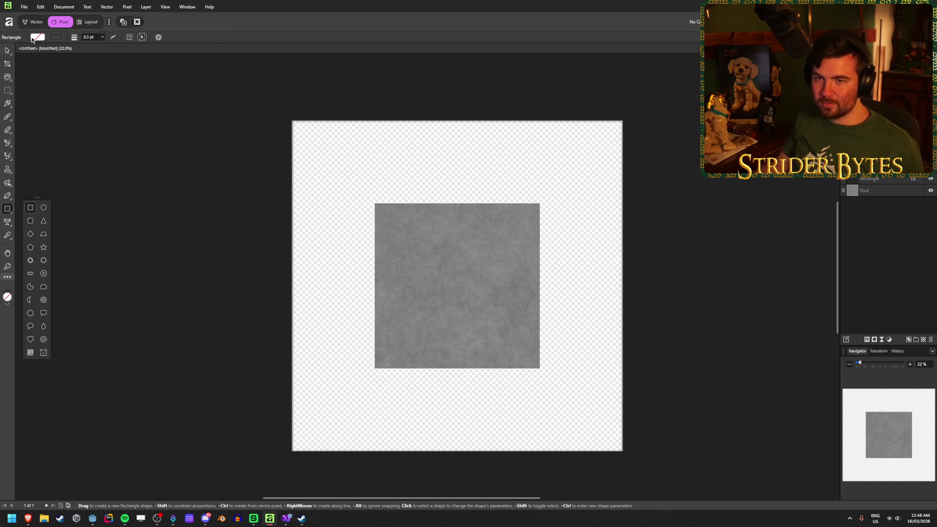
click(56, 37)
drag(31, 89, 57, 89)
mouse_move(293, 121)
mouse_down()
mouse_move(495, 256)
mouse_move(623, 451)
mouse_up()
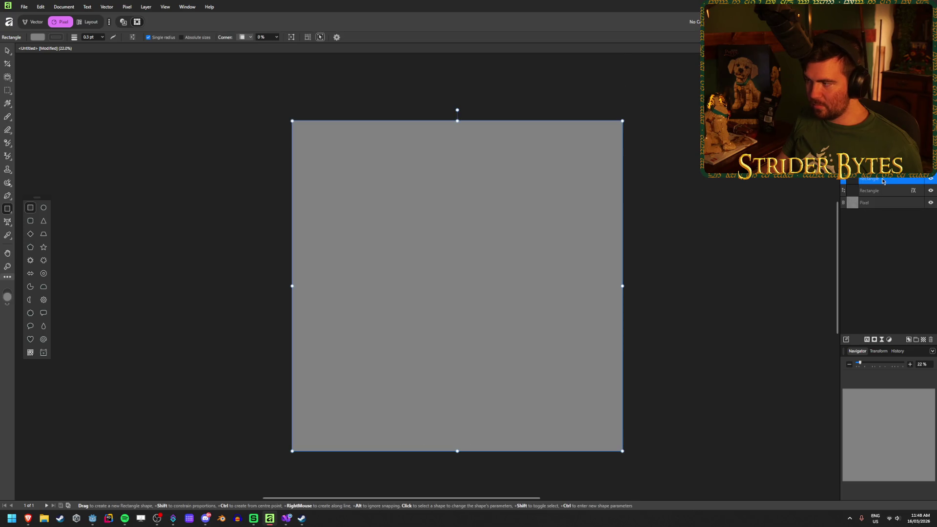
drag(884, 179, 883, 195)
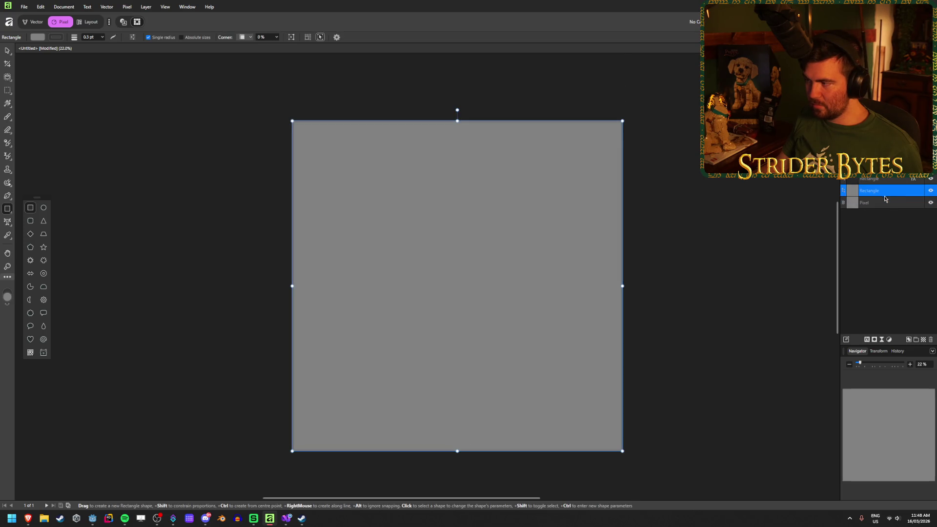
click(127, 7)
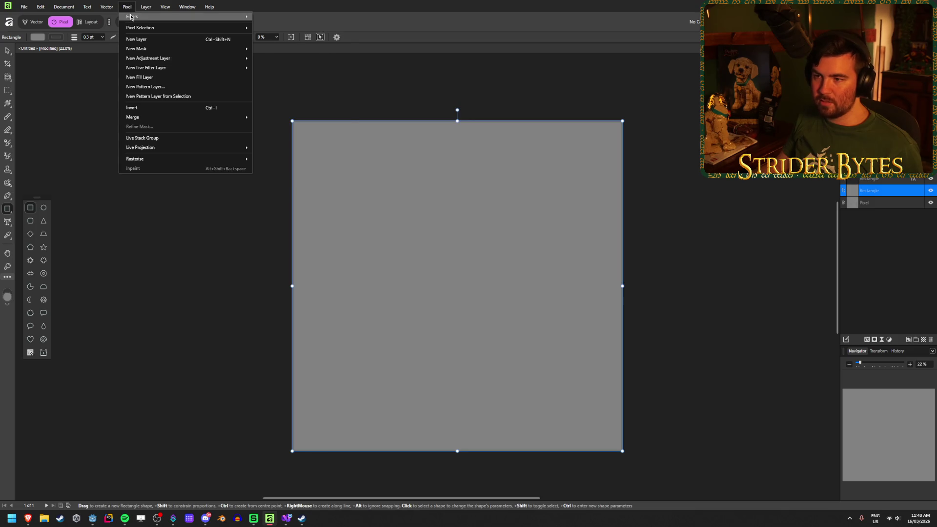
Add a Perlin Noise filter to the grey square.
mouse_move(165, 17)
mouse_move(284, 69)
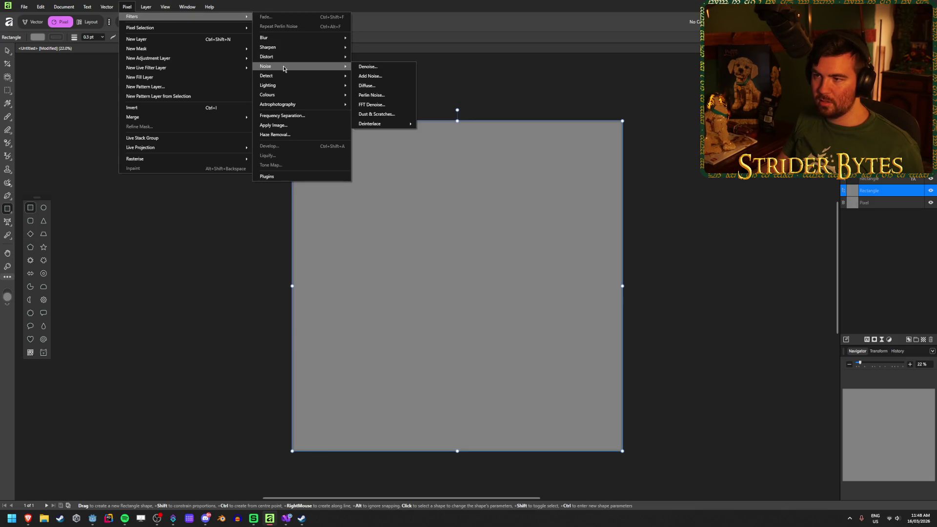
click(383, 95)
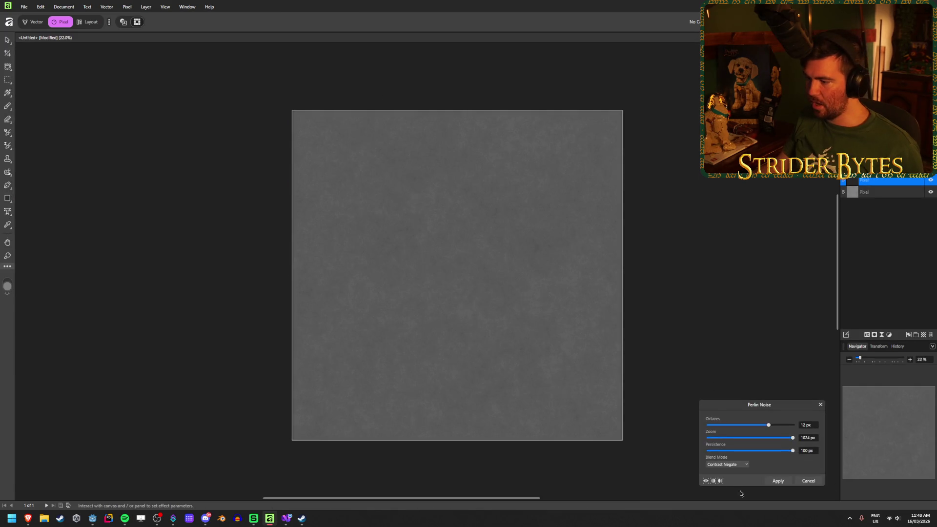
scroll(558, 382, up, 1)
scroll(448, 355, down, 1)
scroll(448, 354, up, 1)
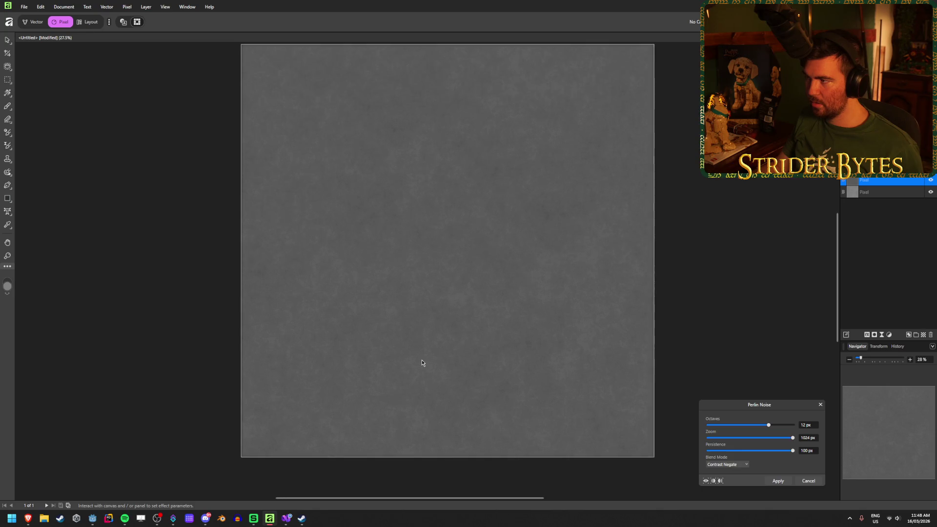
scroll(417, 336, up, 1)
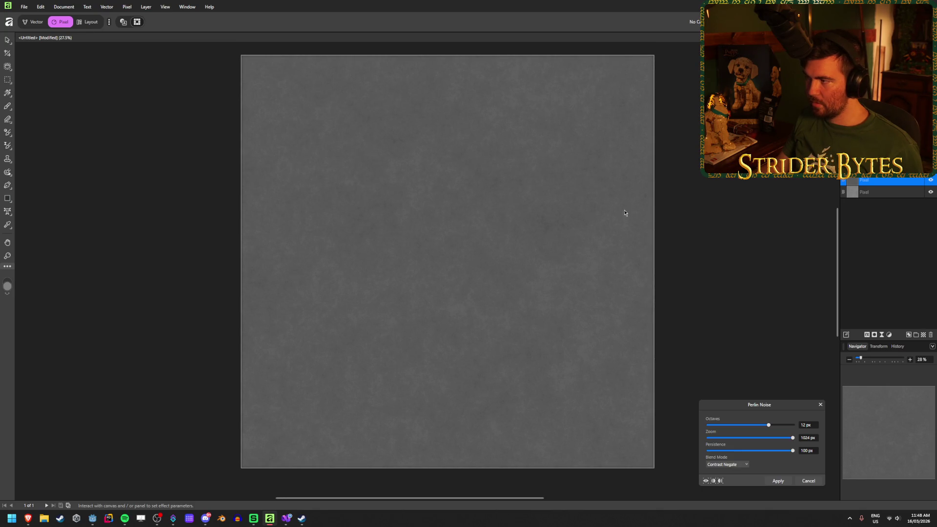
Set the noise to Overlay blend, 8 px octaves and 1024 px zoom, and apply it.
click(727, 464)
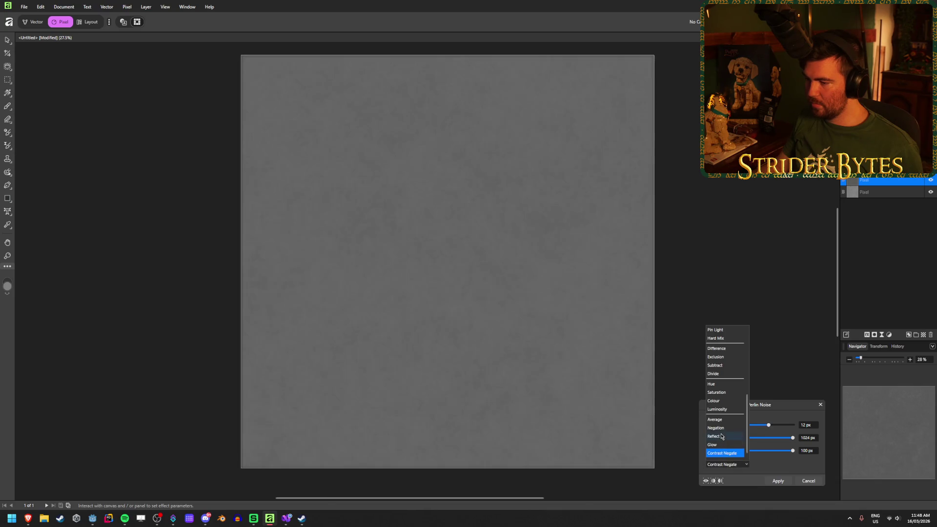
scroll(720, 400, up, 5)
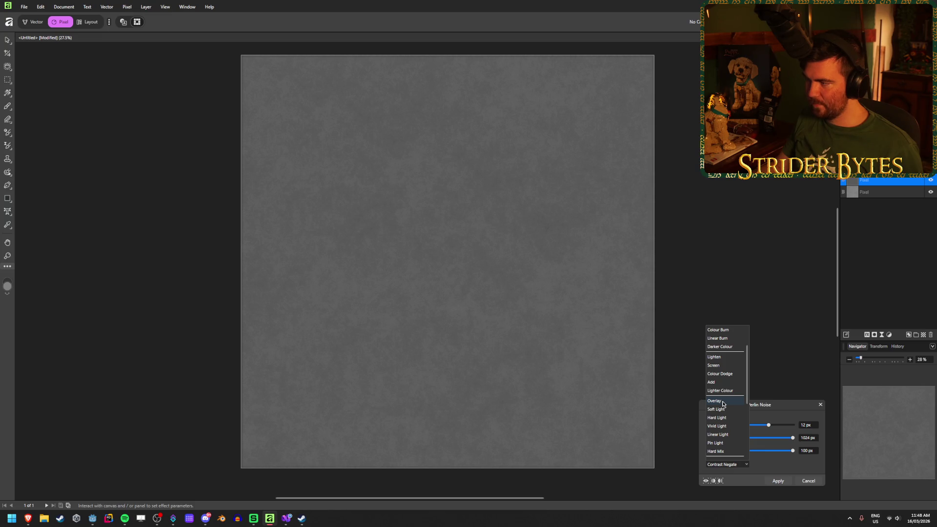
click(723, 402)
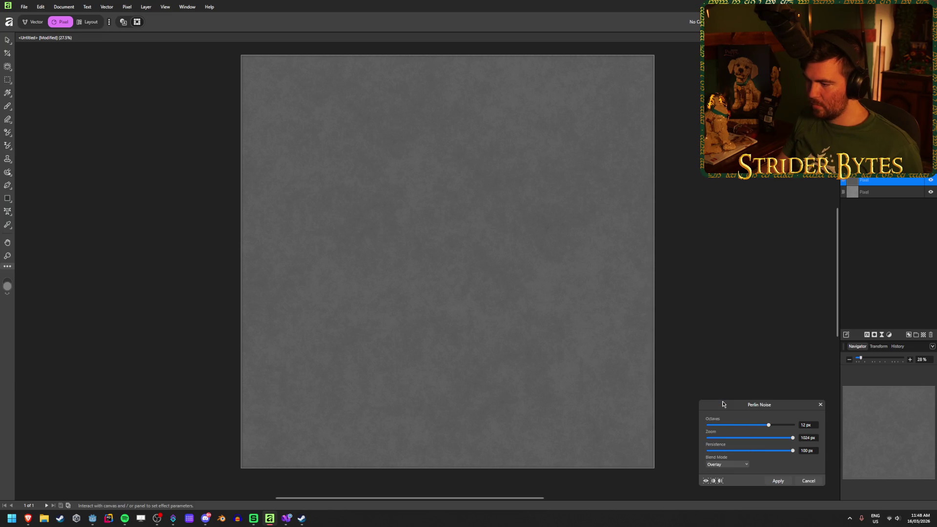
mouse_move(767, 425)
mouse_down()
mouse_move(713, 426)
mouse_move(758, 427)
mouse_up()
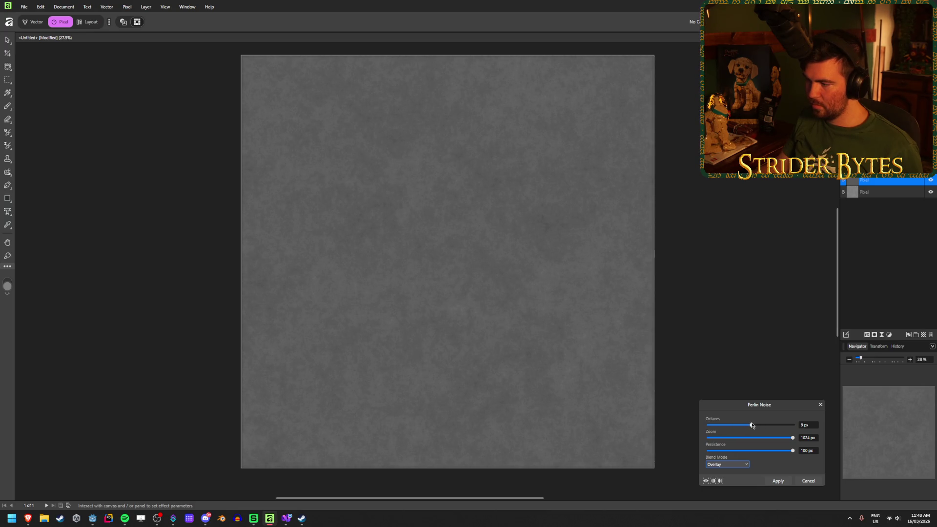
click(809, 429)
key(Tab)
mouse_move(792, 439)
mouse_down()
mouse_move(730, 441)
mouse_move(821, 442)
mouse_move(768, 452)
mouse_move(793, 452)
mouse_up()
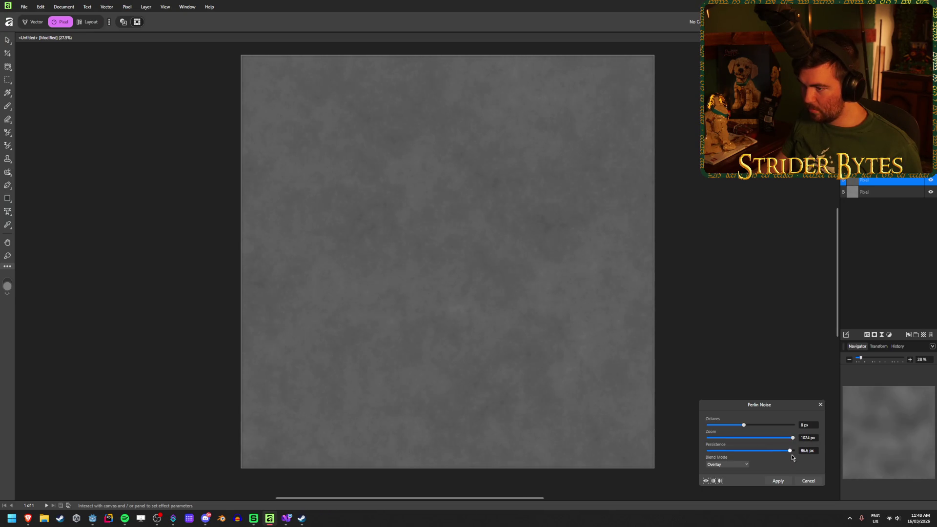
click(780, 481)
key(m)
scroll(561, 349, down, 2)
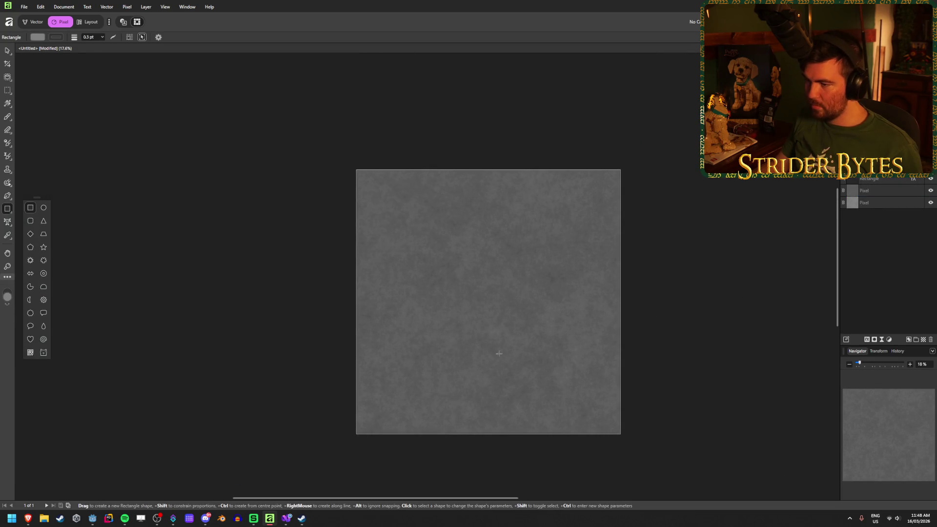
Delete the extra bottom Pixel layer.
scroll(497, 351, up, 2)
scroll(210, 469, up, 6)
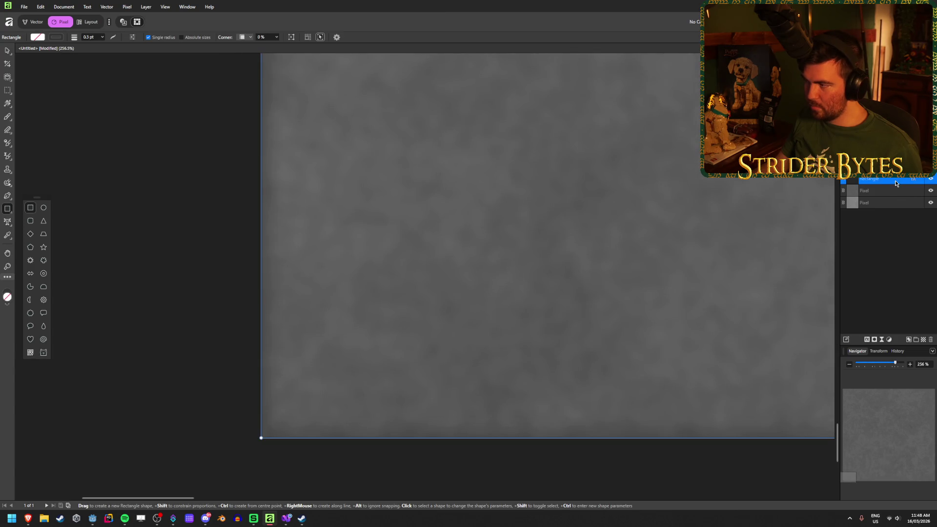
click(900, 202)
key(Delete)
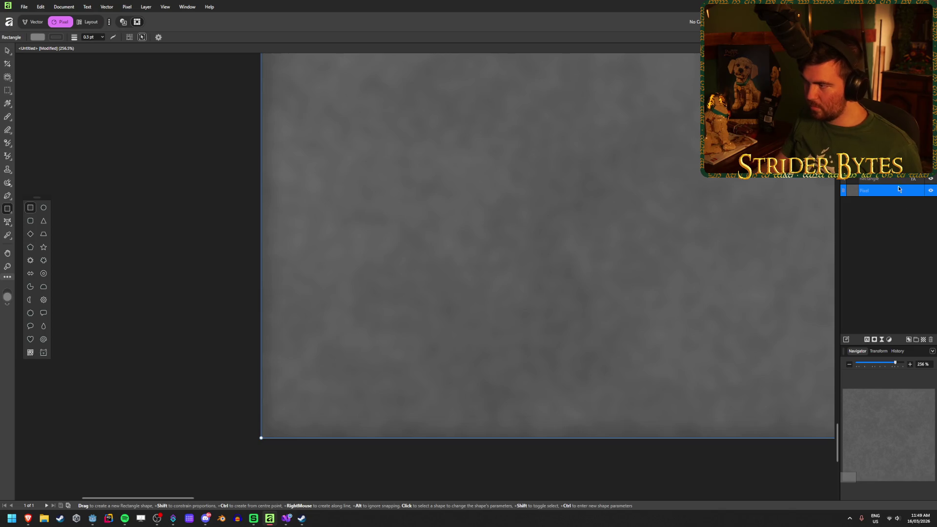
Check the rectangle and noise texture layers, then bring up the rectangle's layer effects.
click(895, 178)
scroll(493, 259, up, 2)
scroll(493, 258, down, 7)
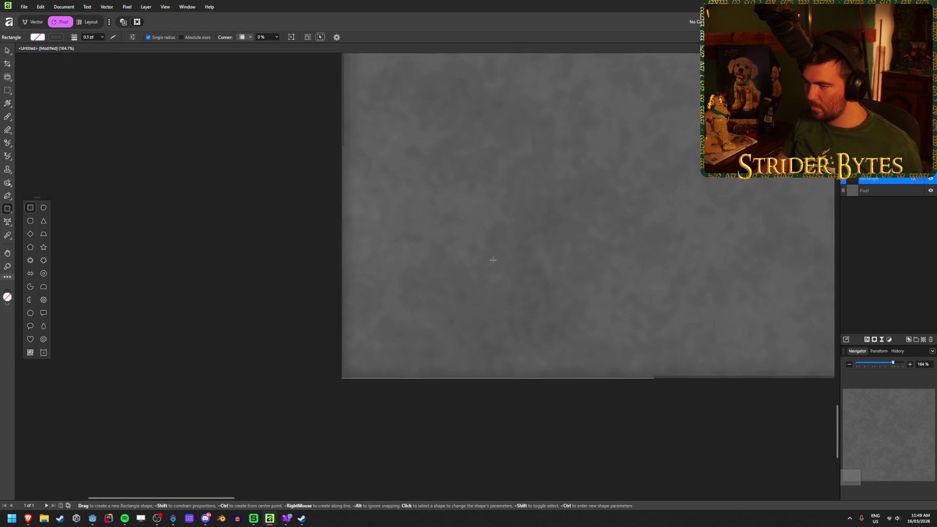
scroll(441, 259, down, 1)
scroll(452, 224, up, 4)
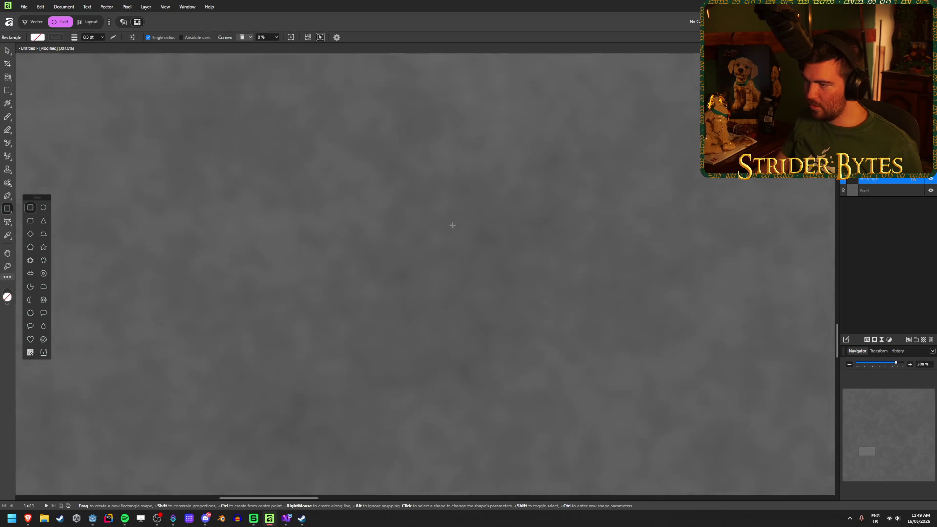
scroll(450, 238, down, 3)
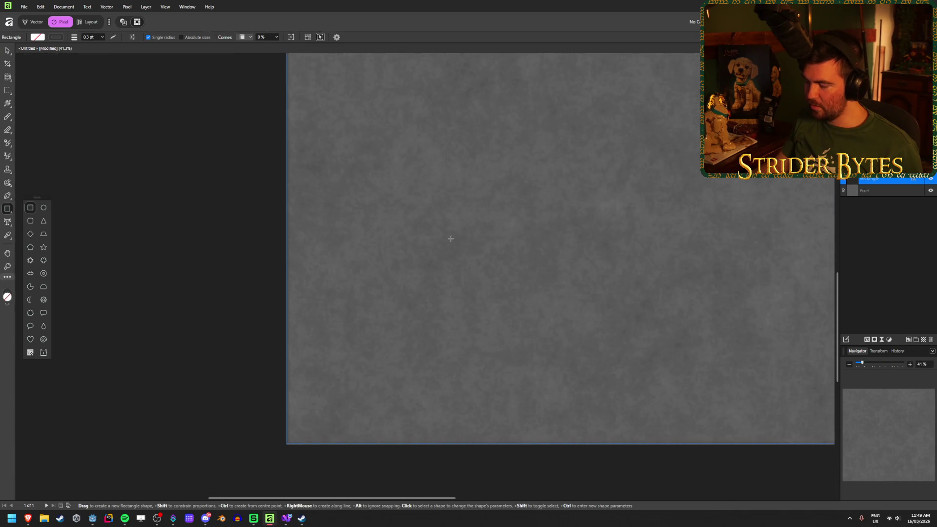
click(905, 223)
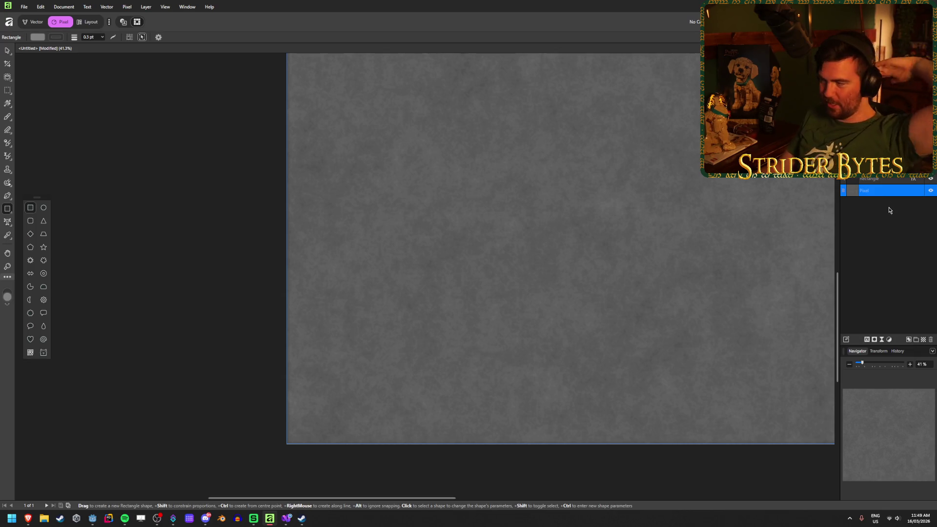
click(890, 210)
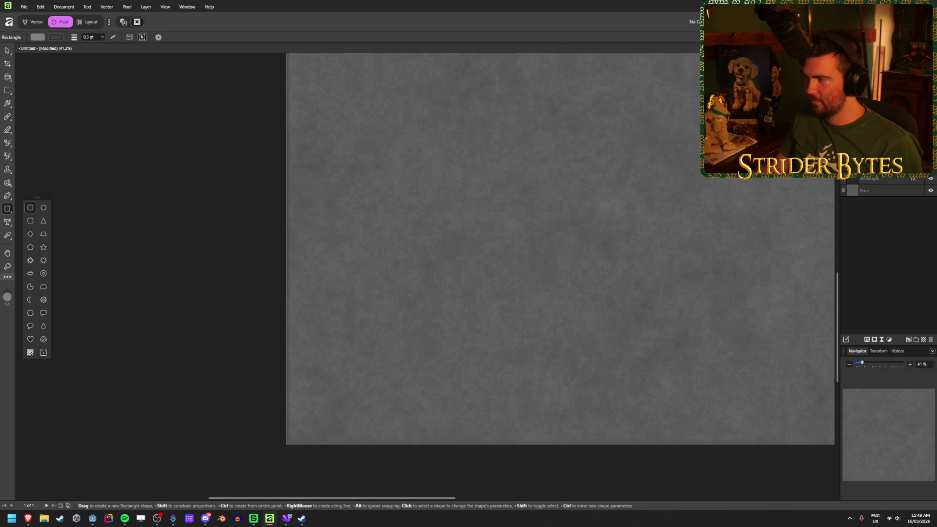
click(894, 179)
click(868, 342)
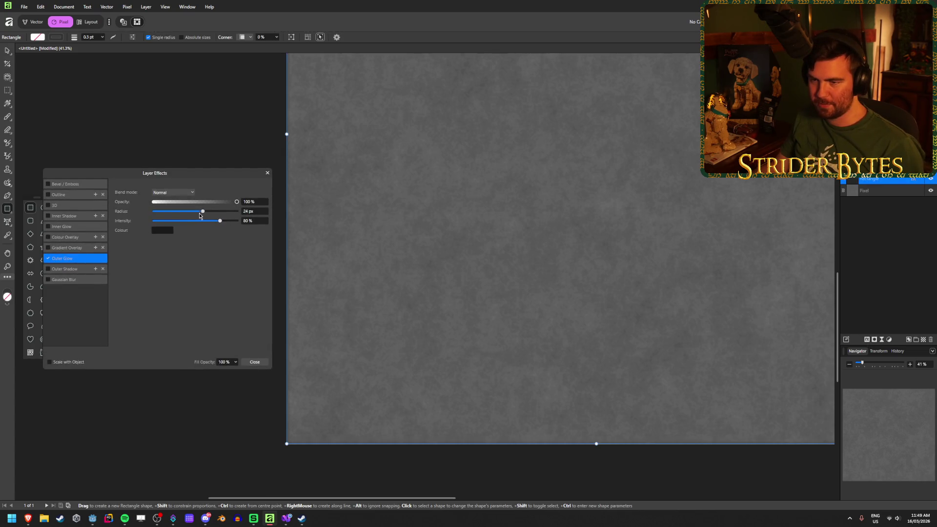
Widen the outer glow radius to 48 px and raise its intensity to 100%.
mouse_move(202, 212)
mouse_down()
mouse_move(238, 213)
mouse_move(176, 221)
mouse_move(235, 229)
mouse_move(215, 213)
mouse_move(191, 213)
mouse_move(238, 213)
mouse_up()
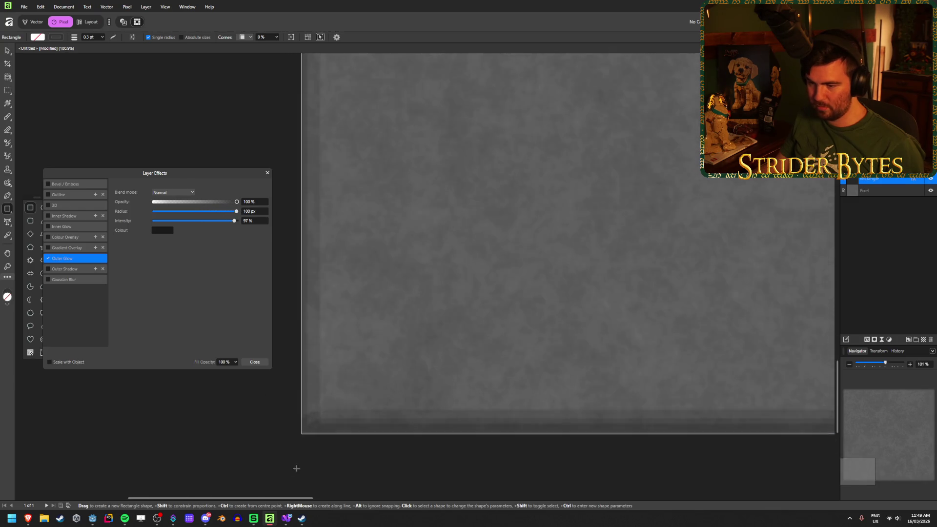
scroll(293, 468, up, 5)
mouse_move(236, 221)
mouse_down()
mouse_move(209, 220)
mouse_move(248, 218)
mouse_move(195, 215)
mouse_move(208, 215)
mouse_up()
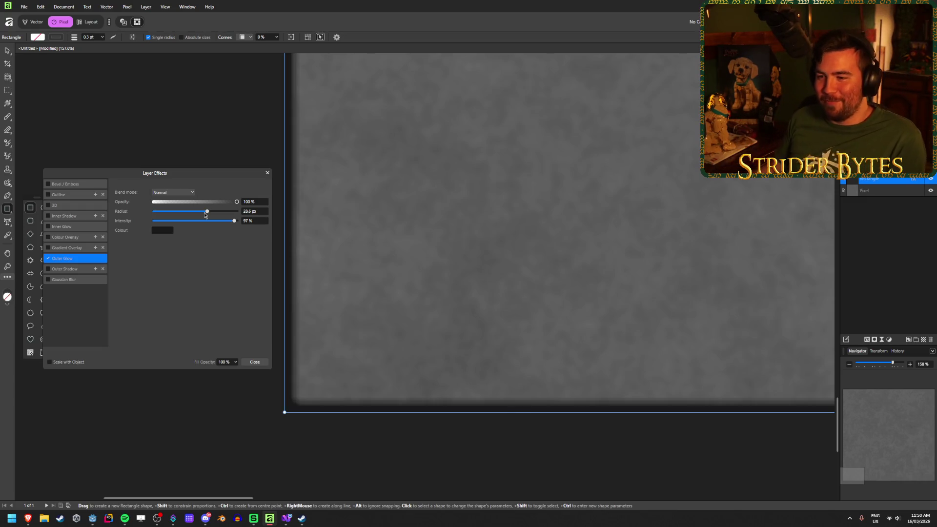
click(254, 224)
text(100)
key(Return)
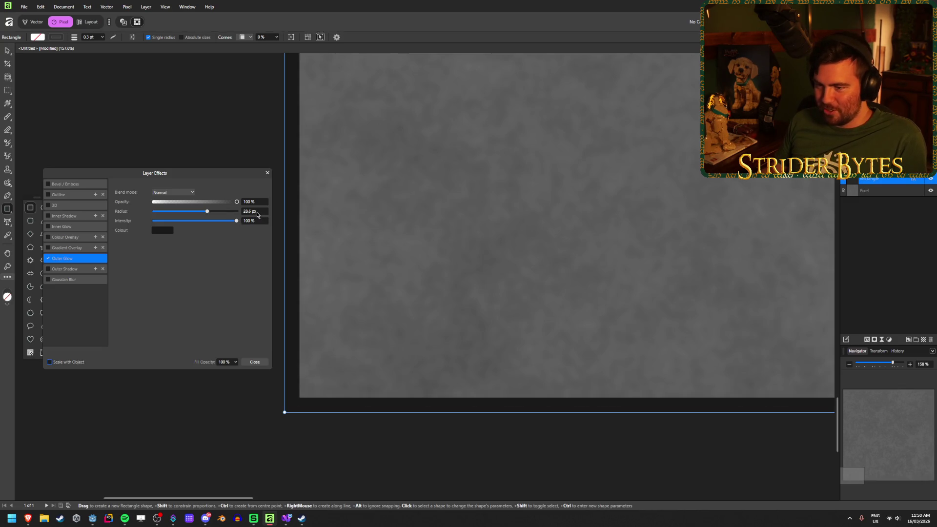
Readjust the outer glow radius and settle its intensity at 95%.
mouse_move(205, 214)
mouse_down()
mouse_move(226, 210)
mouse_move(184, 216)
mouse_move(190, 214)
mouse_up()
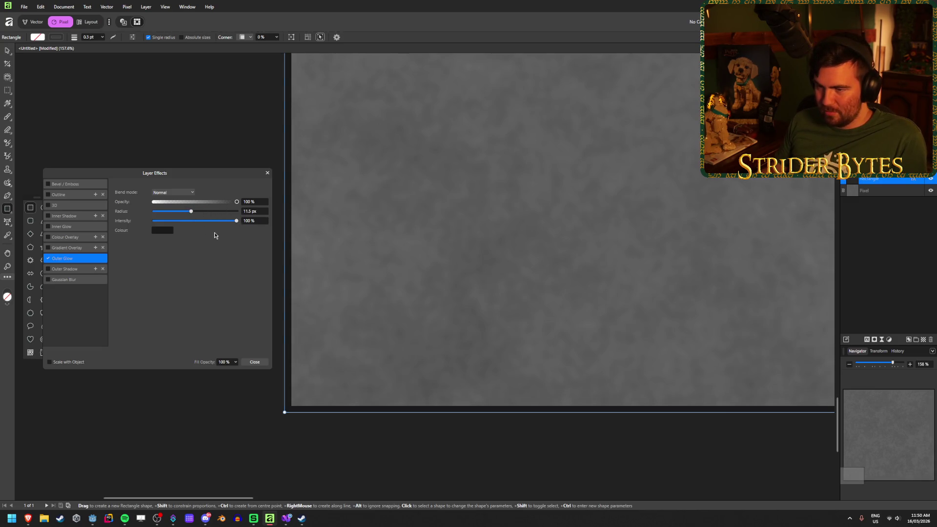
click(252, 222)
text(95)
key(Return)
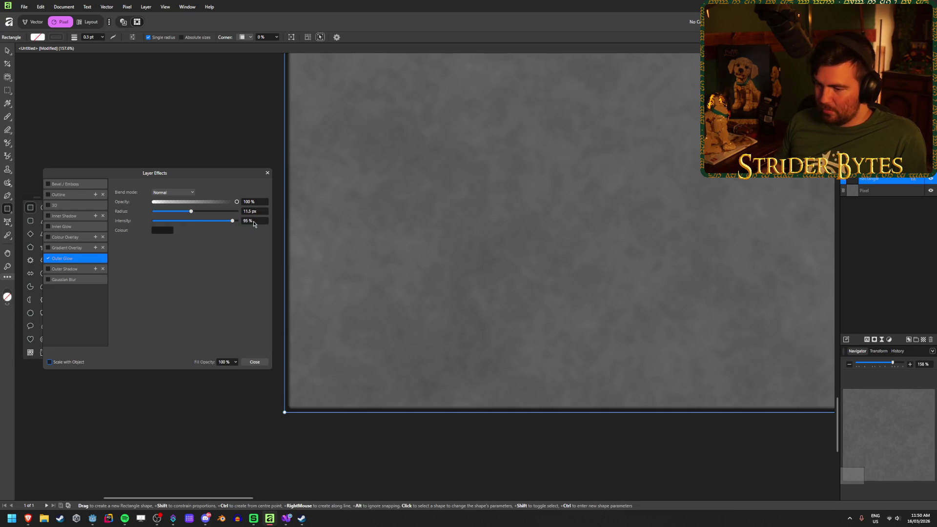
mouse_move(191, 213)
mouse_down()
mouse_move(246, 219)
mouse_move(175, 229)
mouse_move(242, 229)
mouse_move(199, 235)
mouse_up()
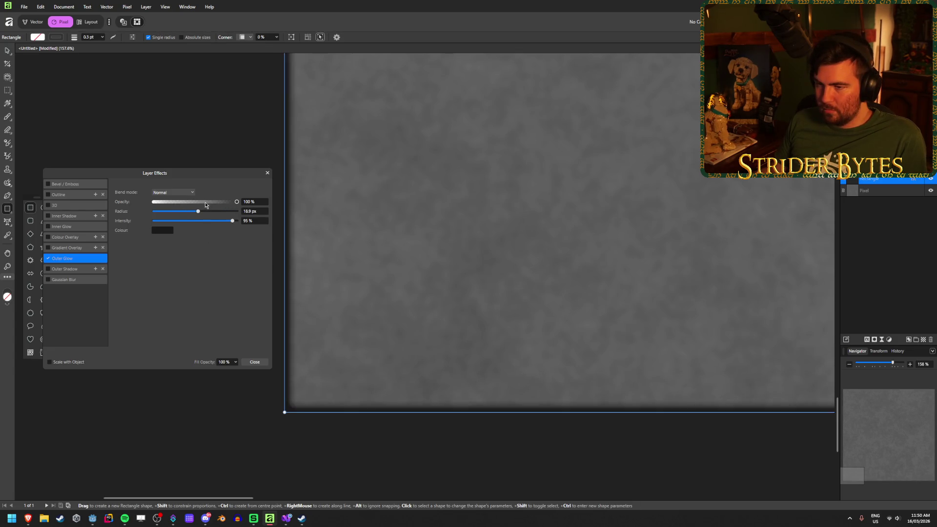
click(189, 193)
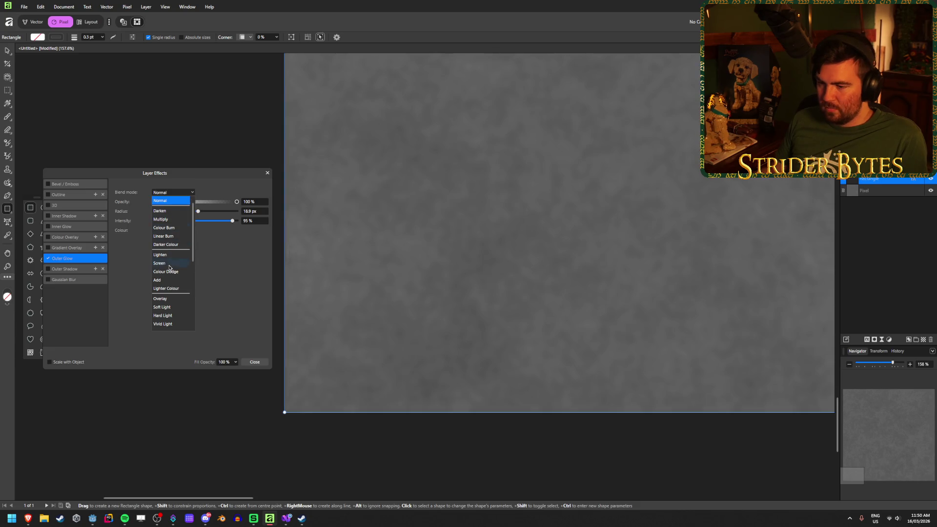
Keep Normal blend and enlarge the glow radius, then turn Outer Glow off and toggle Outline on and off.
click(173, 192)
click(197, 212)
mouse_move(197, 213)
mouse_down()
mouse_move(245, 216)
mouse_move(192, 216)
mouse_move(231, 219)
mouse_move(219, 220)
mouse_up()
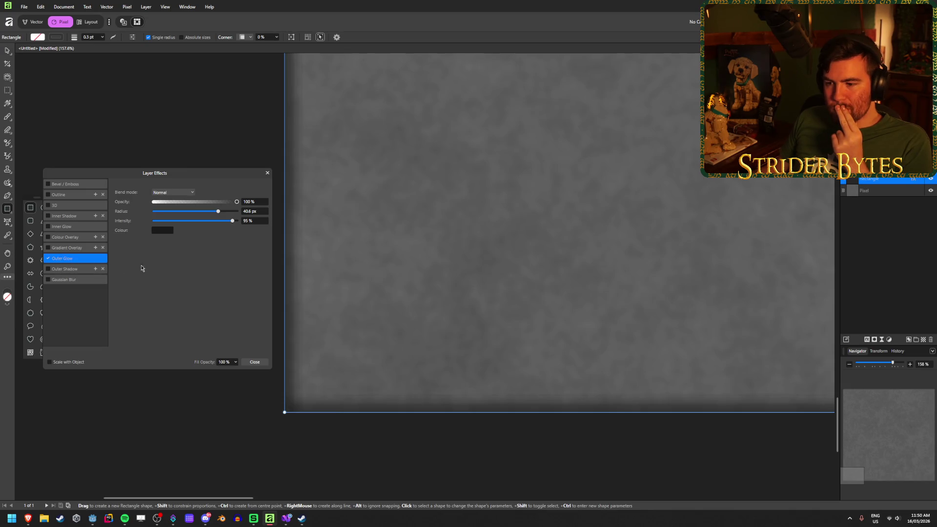
click(47, 260)
click(74, 195)
click(48, 195)
click(47, 195)
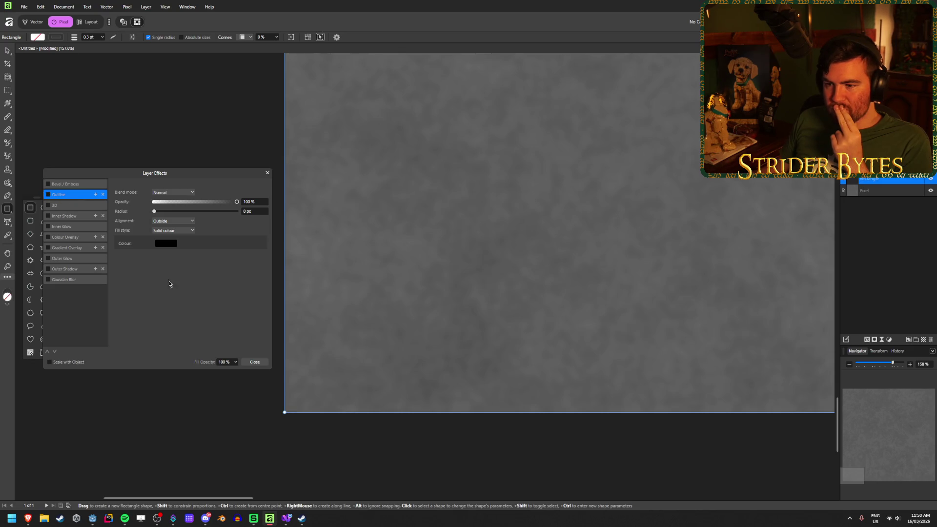
In the Vector persona, try thicker rectangle stroke widths of 8 pt and 19.8 pt.
click(255, 363)
text(8)
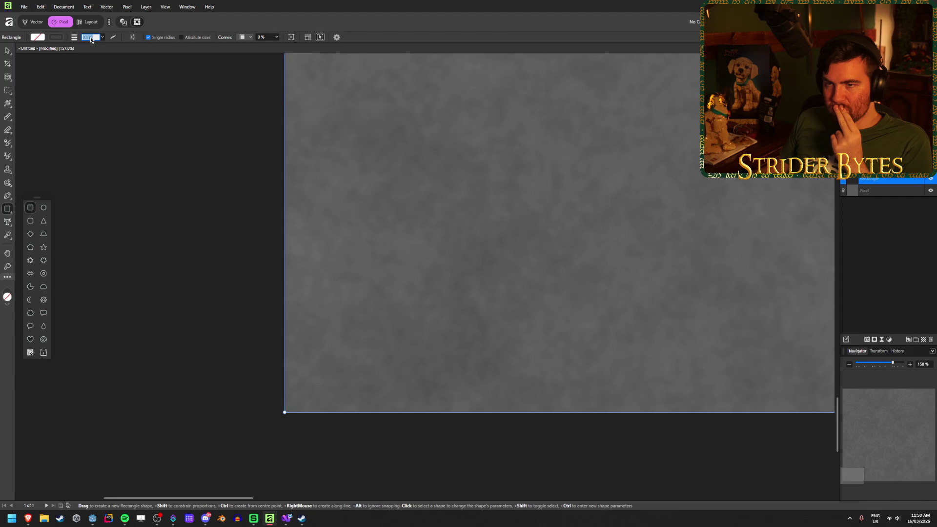
key(Return)
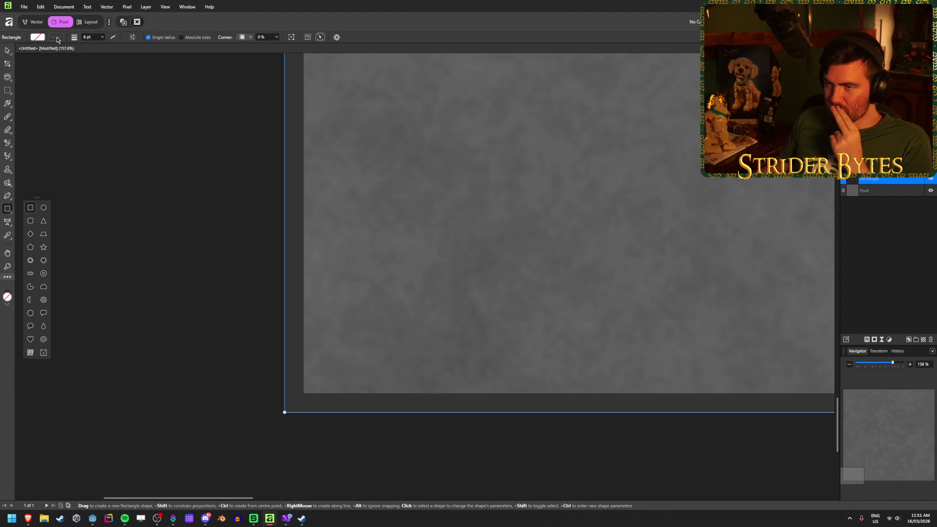
click(103, 37)
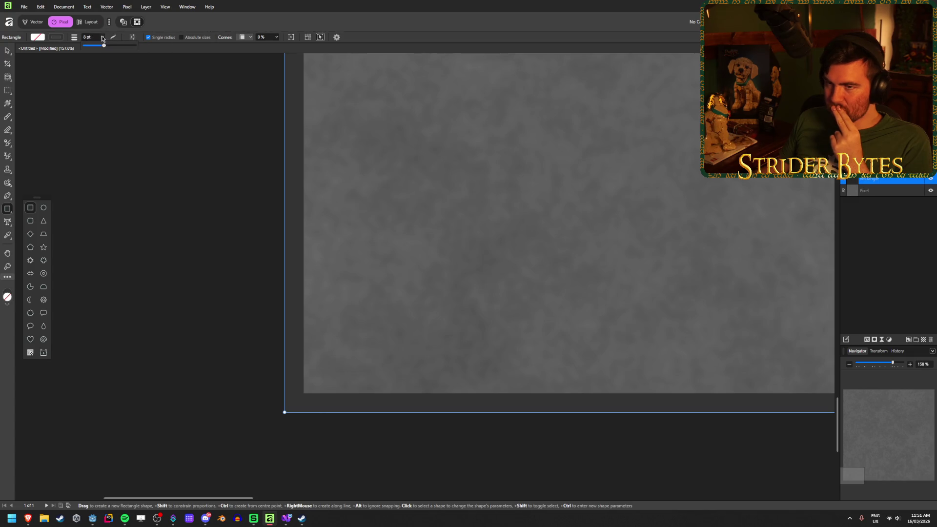
click(39, 24)
click(102, 37)
mouse_move(100, 46)
mouse_down()
mouse_move(130, 52)
mouse_move(112, 47)
mouse_move(99, 70)
mouse_up()
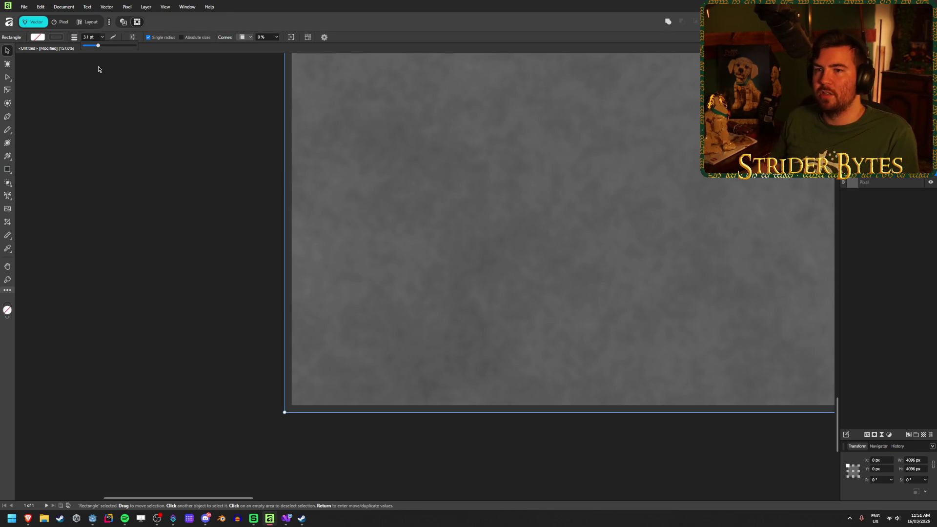
click(56, 38)
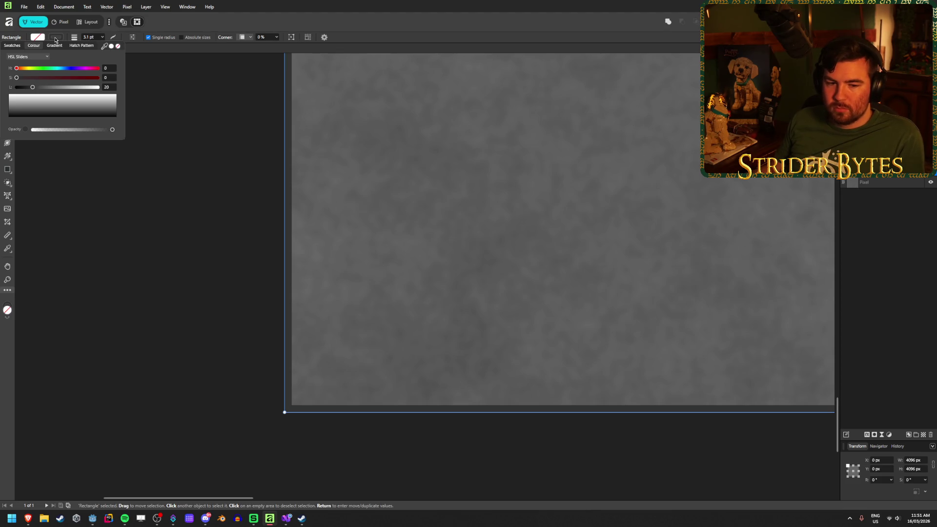
click(55, 38)
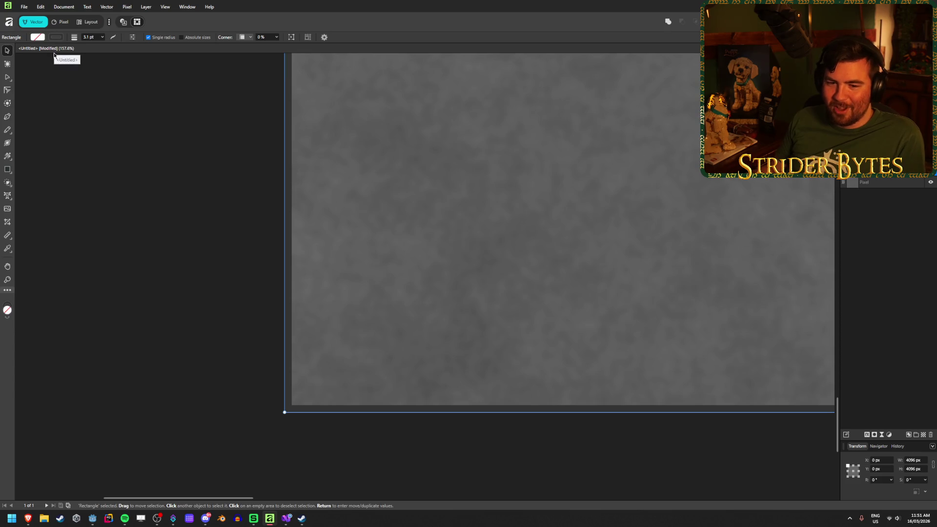
Set the rectangle's stroke width to 2 pt in the stroke options, then deselect it.
scroll(225, 329, up, 5)
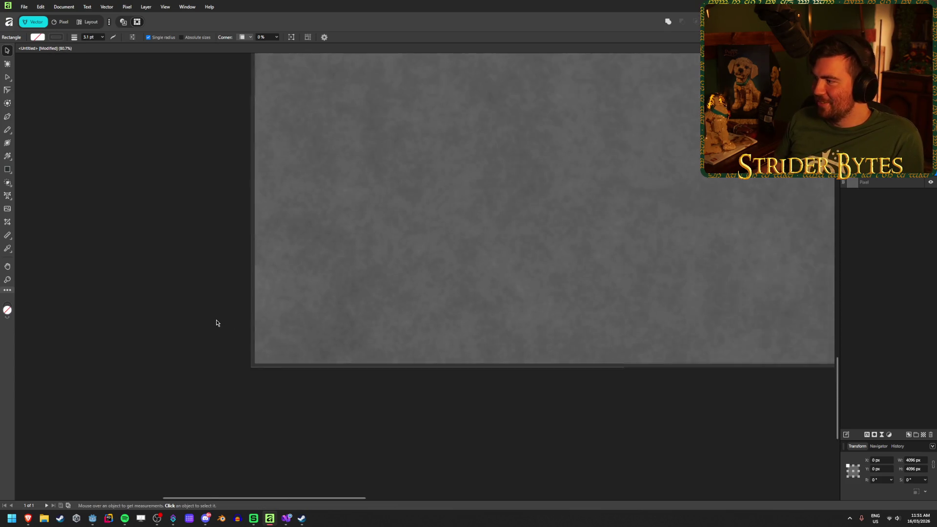
click(286, 382)
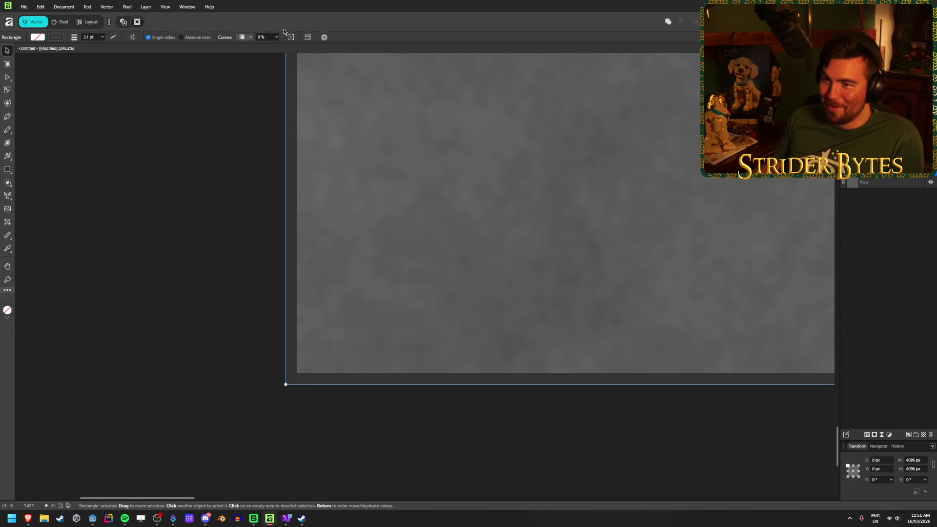
click(133, 38)
click(135, 40)
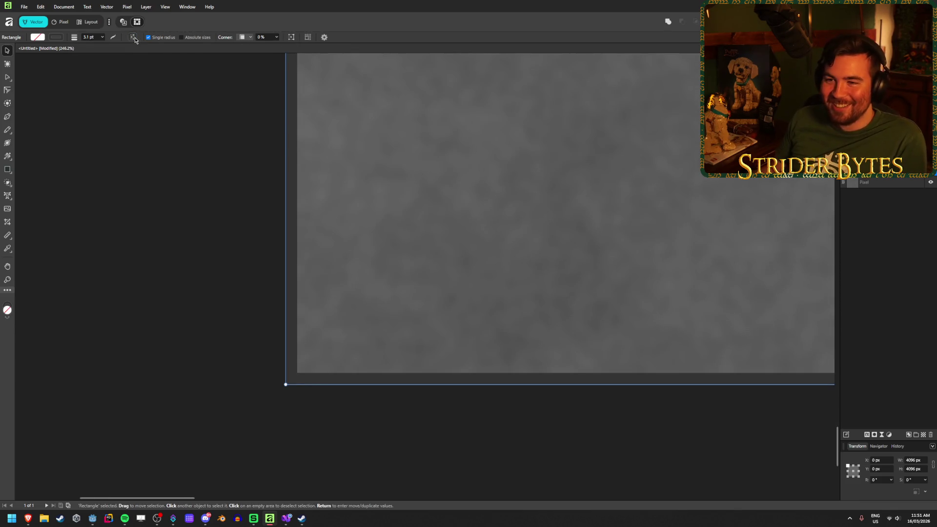
click(114, 38)
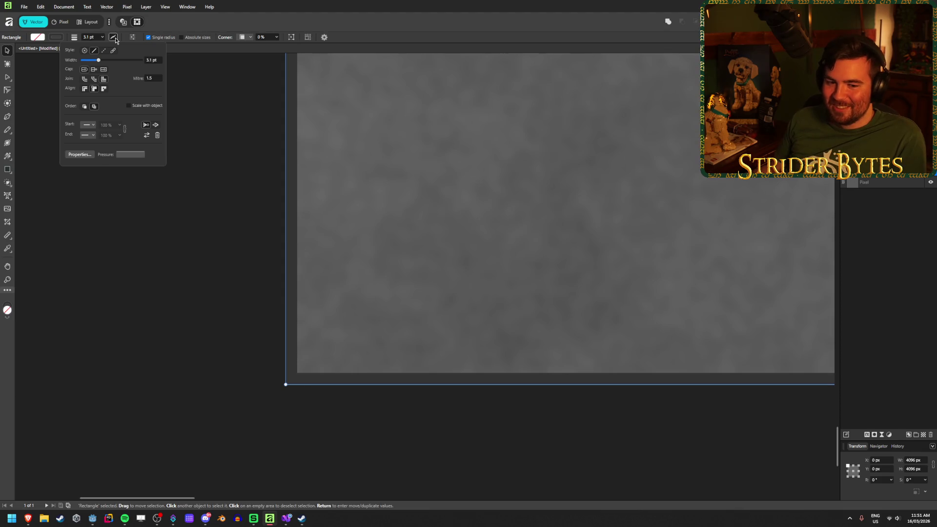
click(154, 60)
text(3)
key(Return)
click(156, 60)
text(2)
key(Return)
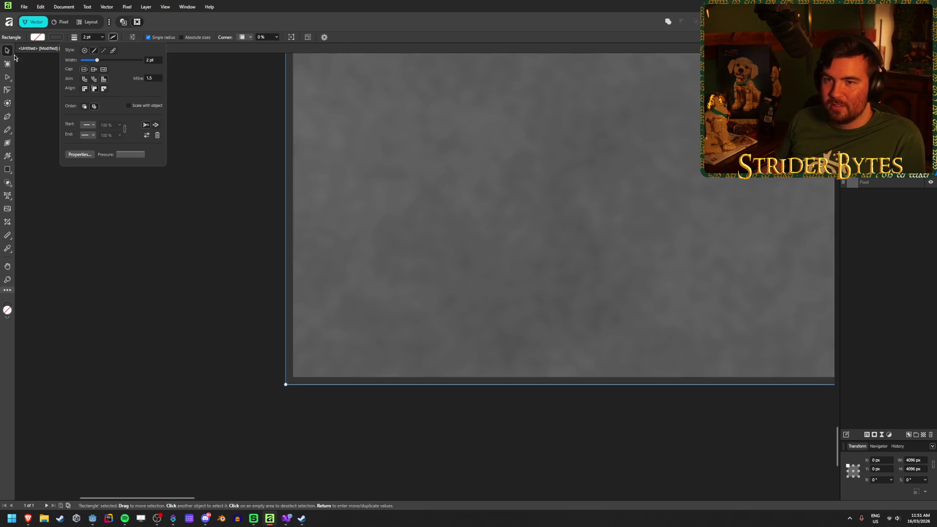
click(42, 97)
scroll(191, 332, down, 5)
scroll(169, 341, up, 2)
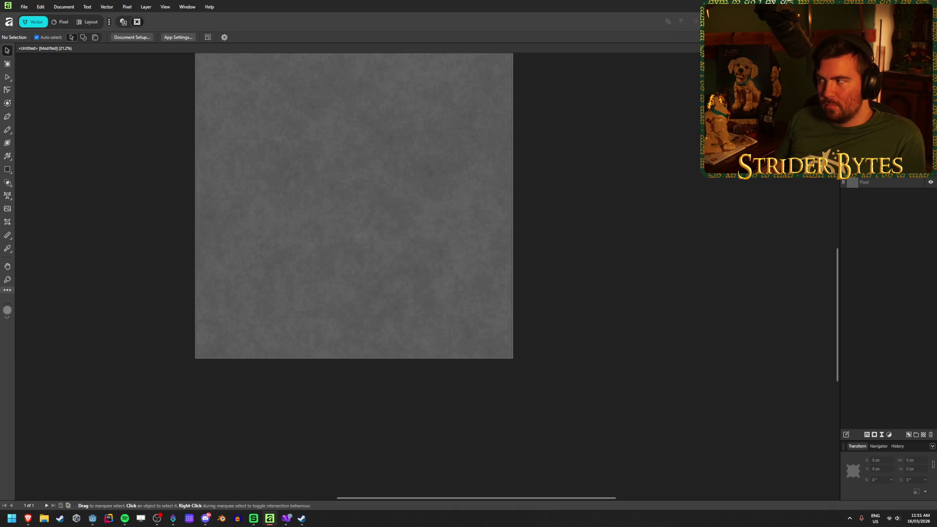
Save the texture as a PNG in the Gunginner Textures folder, then select Concrete_Wall.tres in Godot.
key(ctrl+alt+shift+s)
scroll(293, 273, down, 2)
click(308, 278)
click(192, 312)
click(242, 310)
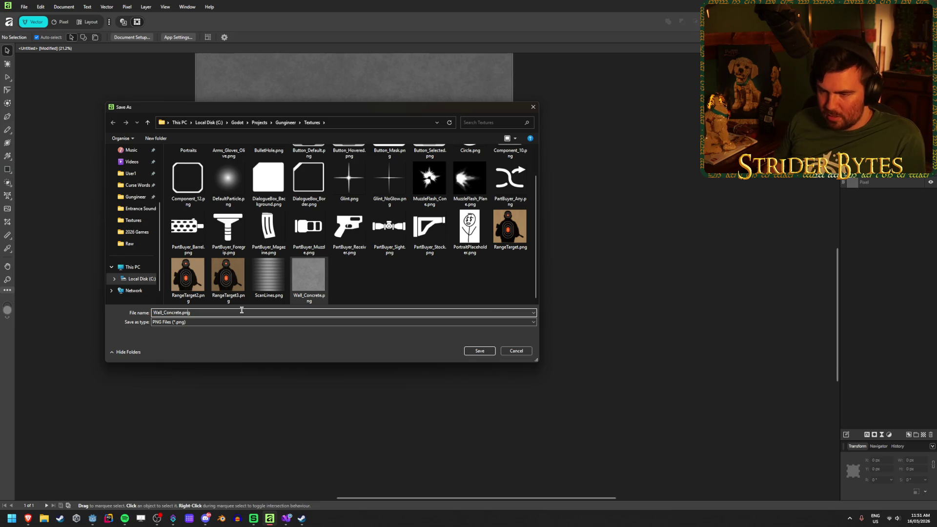
key(Return)
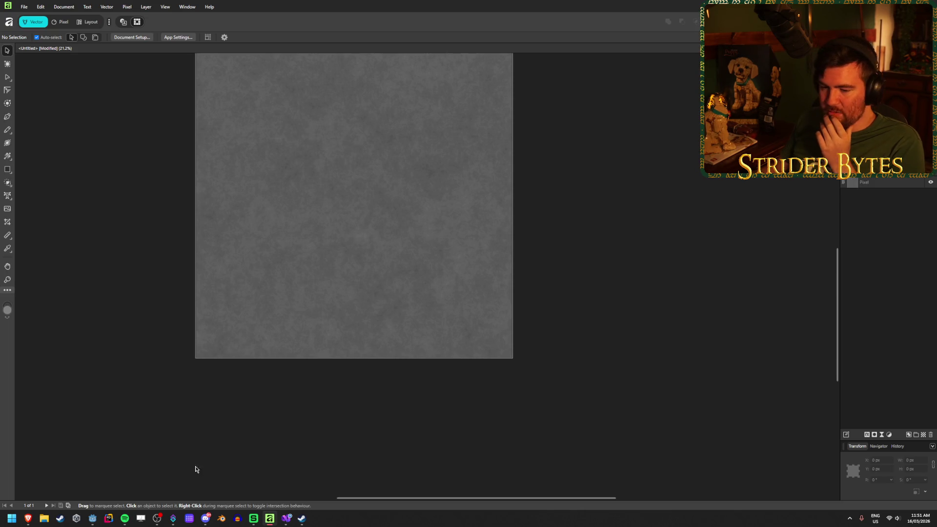
click(92, 518)
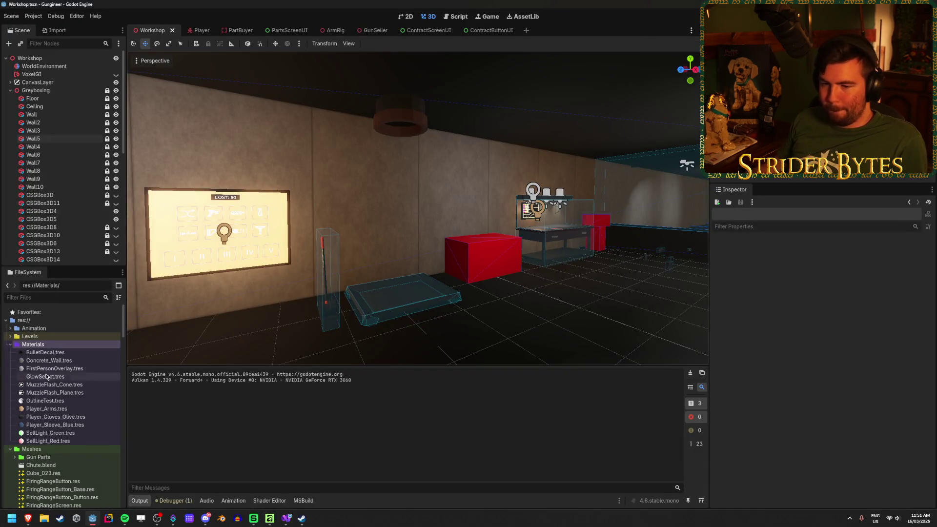
click(67, 360)
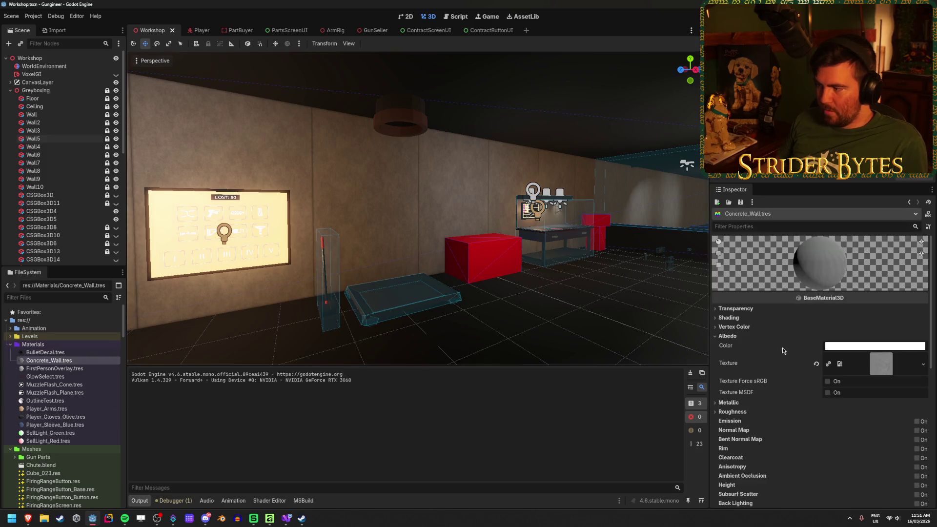
Load Wall_Concrete4K.png from res://Textures as the Concrete_Wall albedo texture.
click(920, 365)
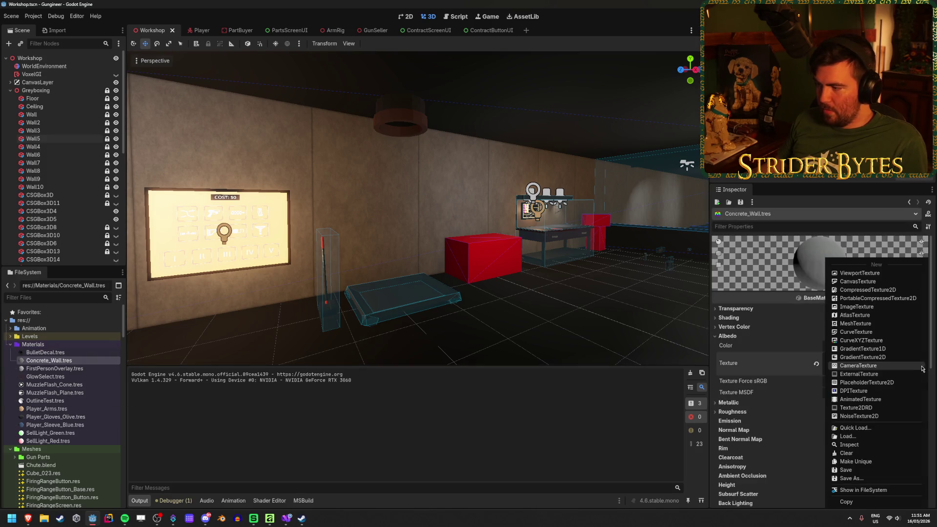
click(854, 440)
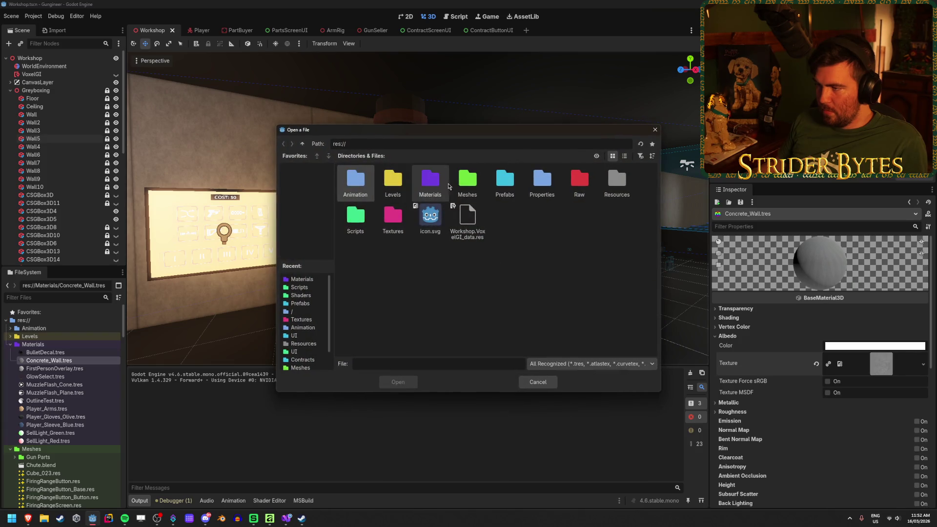
double_click(394, 218)
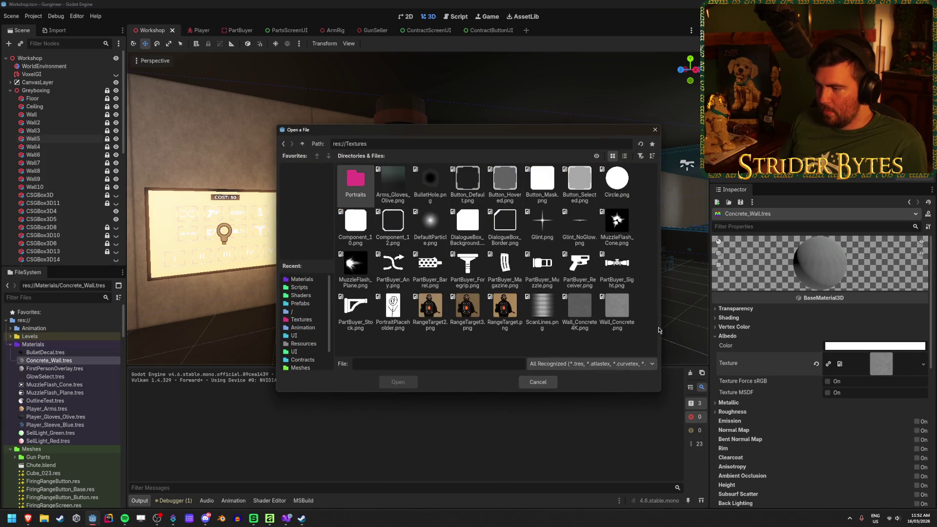
click(579, 307)
click(398, 382)
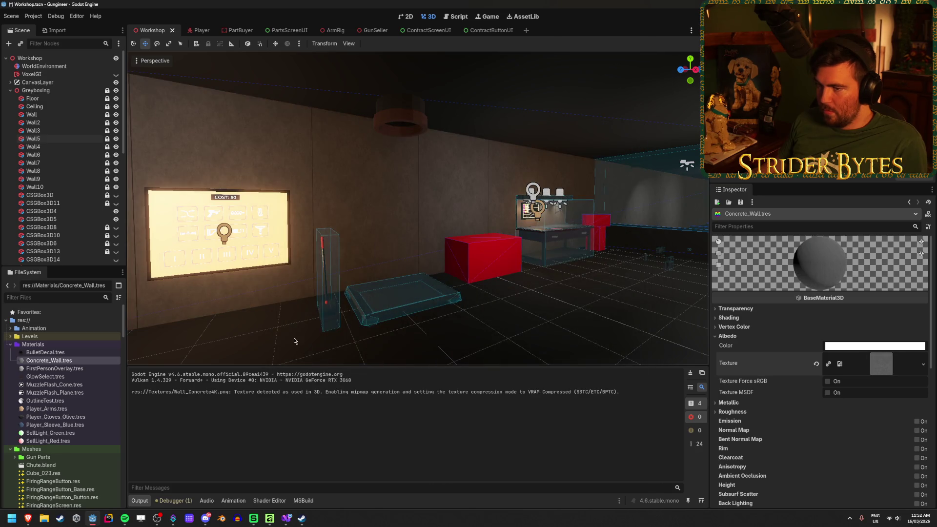
Fly the view up close along the concrete wall toward the lit window.
key(w)
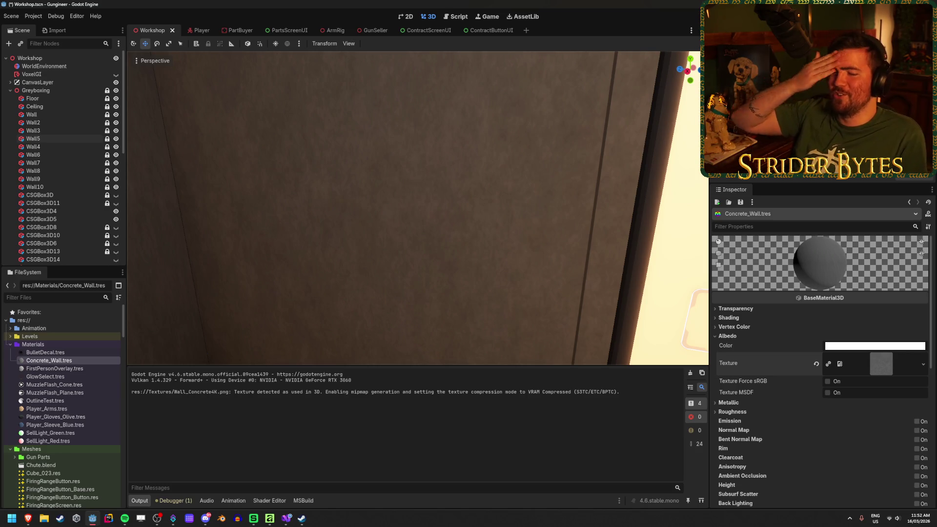
key(a)
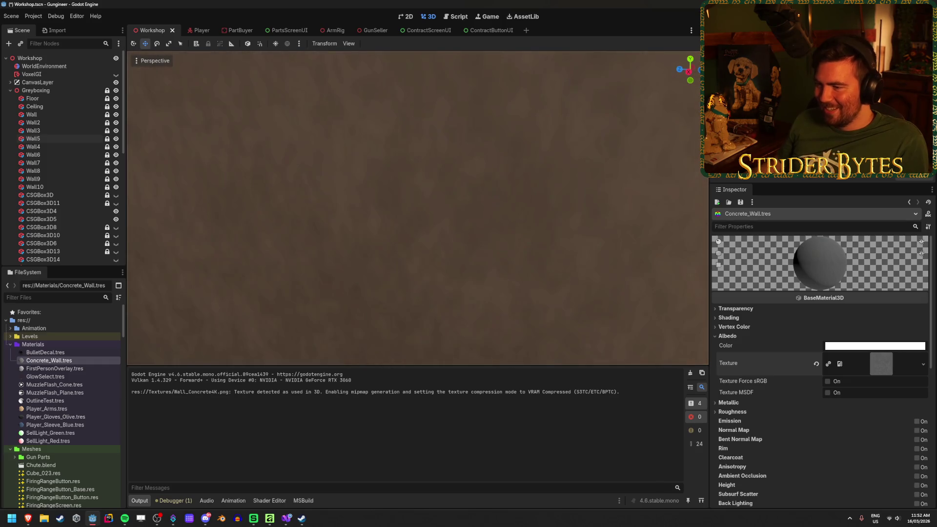
key(d)
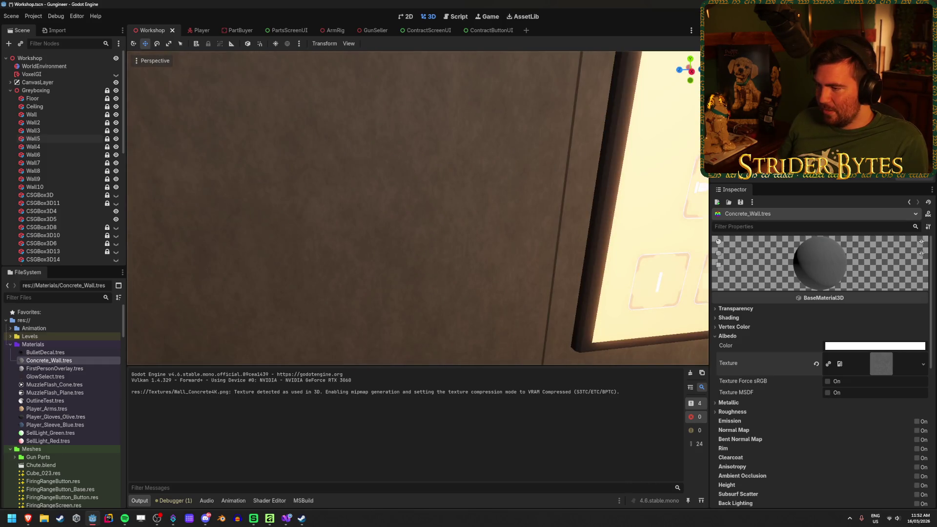
right_click(80, 362)
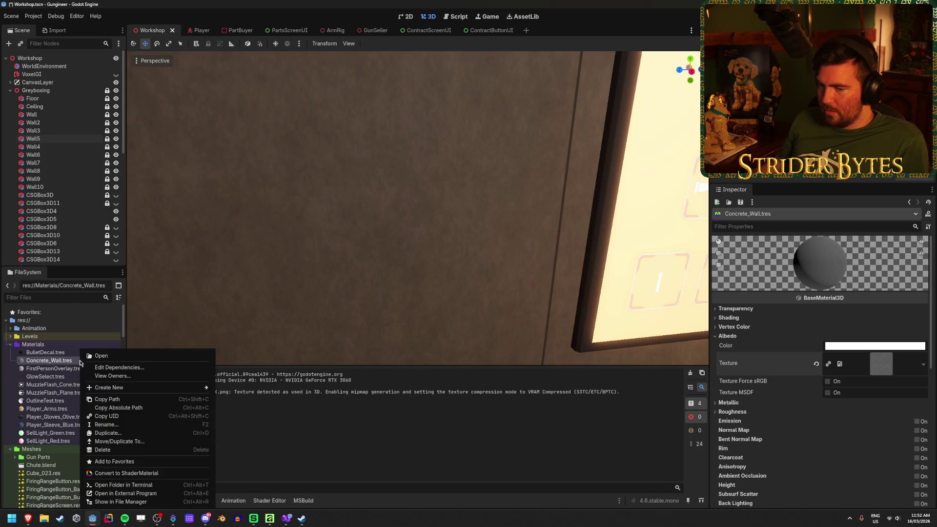
Set Wall_Concrete4K.png's compression mode to Lossless and reimport it.
key(Escape)
click(54, 30)
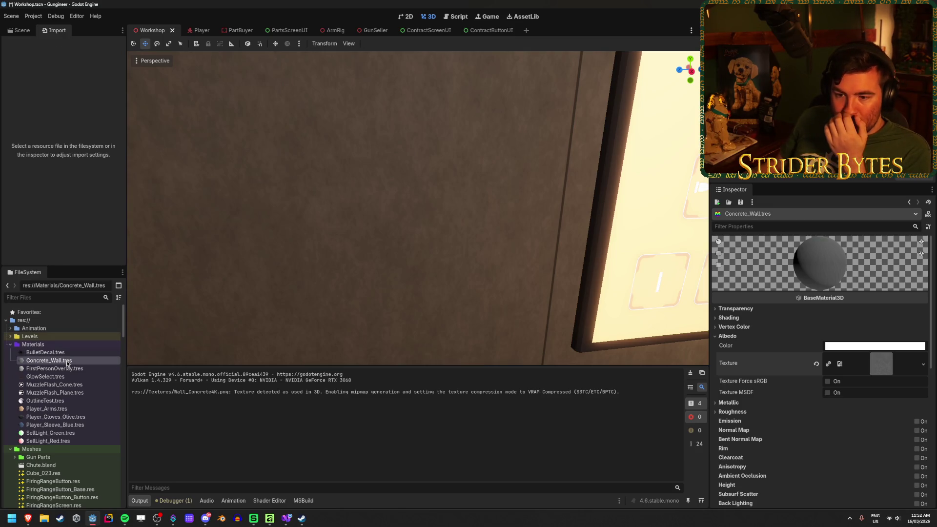
scroll(67, 364, down, 15)
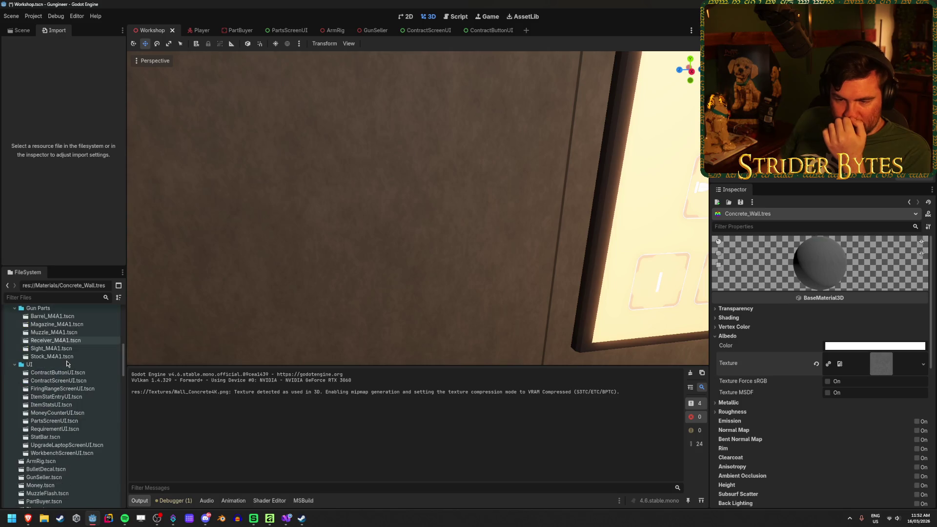
scroll(67, 364, down, 8)
scroll(67, 364, down, 4)
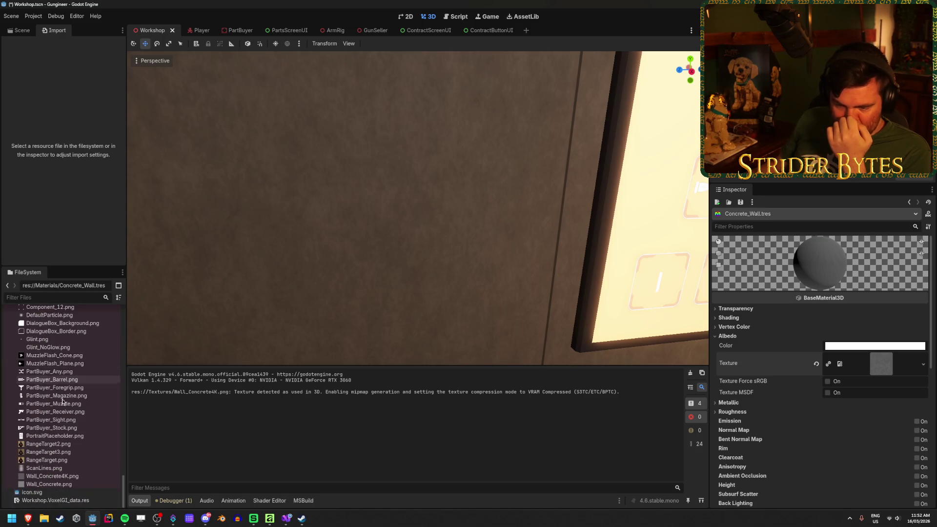
click(49, 476)
scroll(30, 185, down, 5)
scroll(30, 185, up, 5)
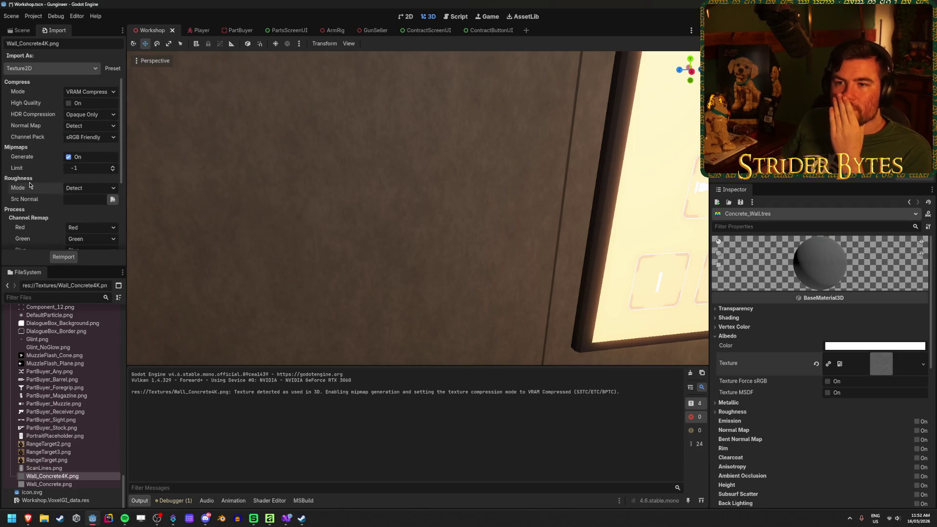
click(90, 92)
click(86, 106)
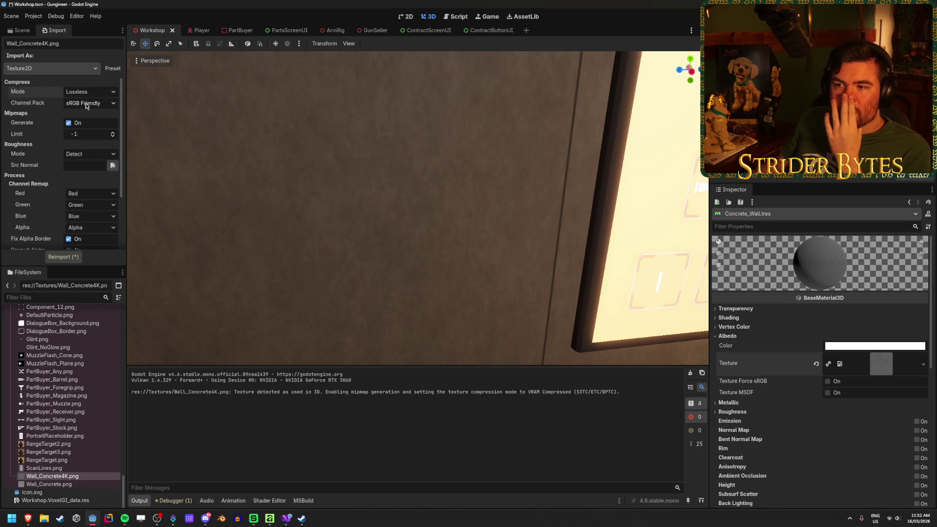
click(69, 258)
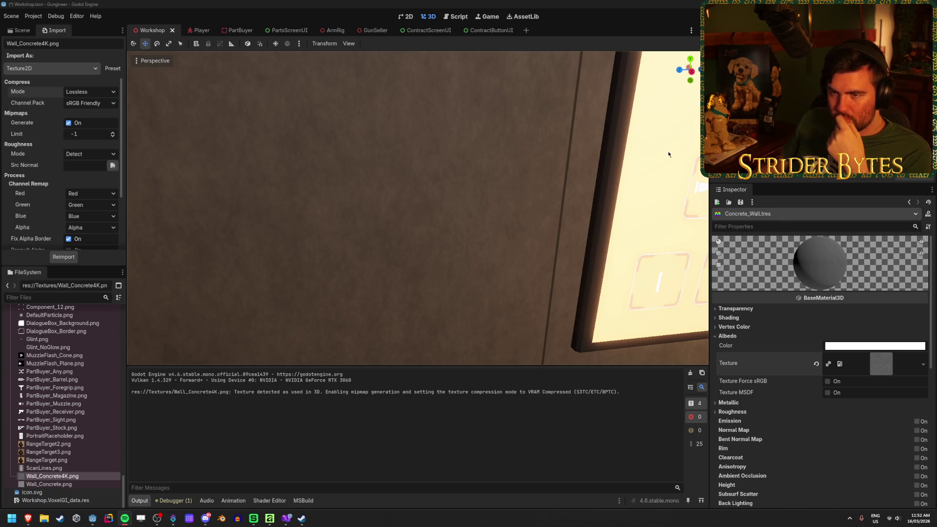
Keep Lossless, turn off Fix Alpha Border, and reimport the texture again.
drag(441, 217, 527, 241)
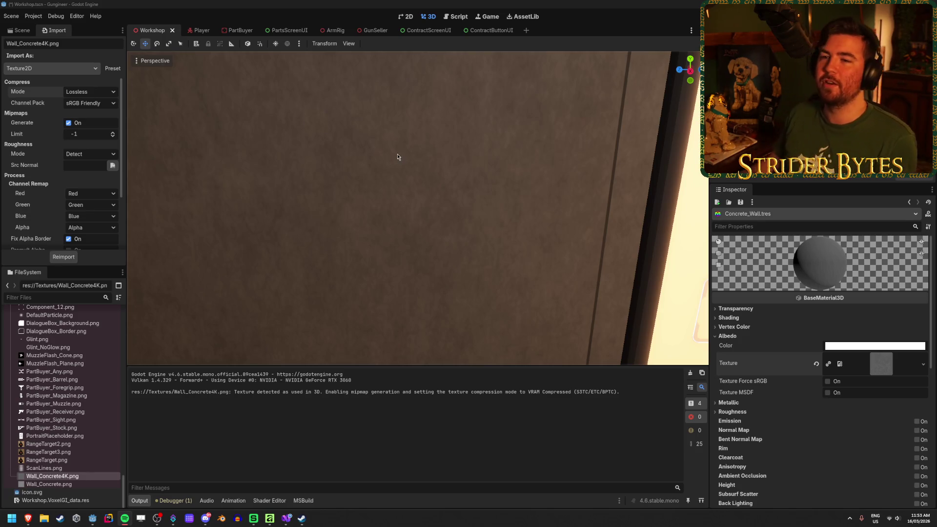
click(94, 95)
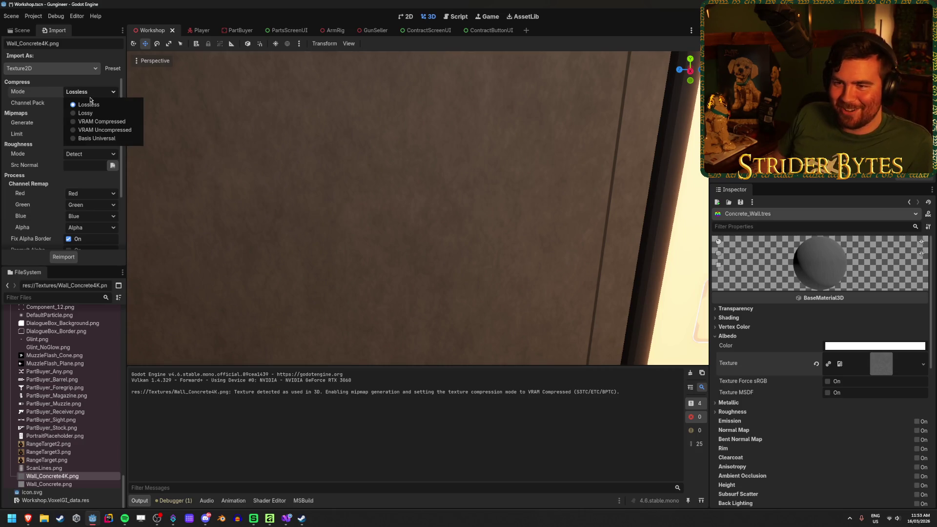
click(96, 97)
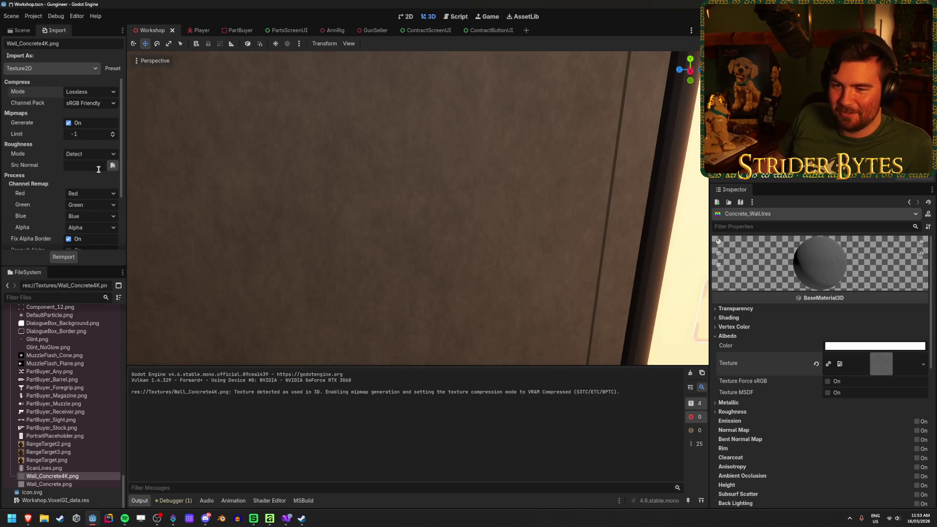
scroll(99, 169, down, 3)
click(69, 166)
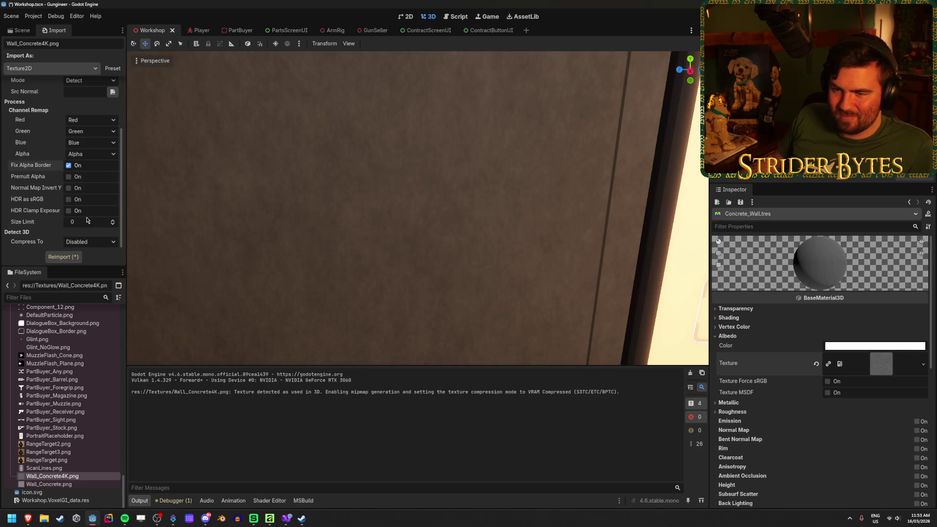
click(63, 257)
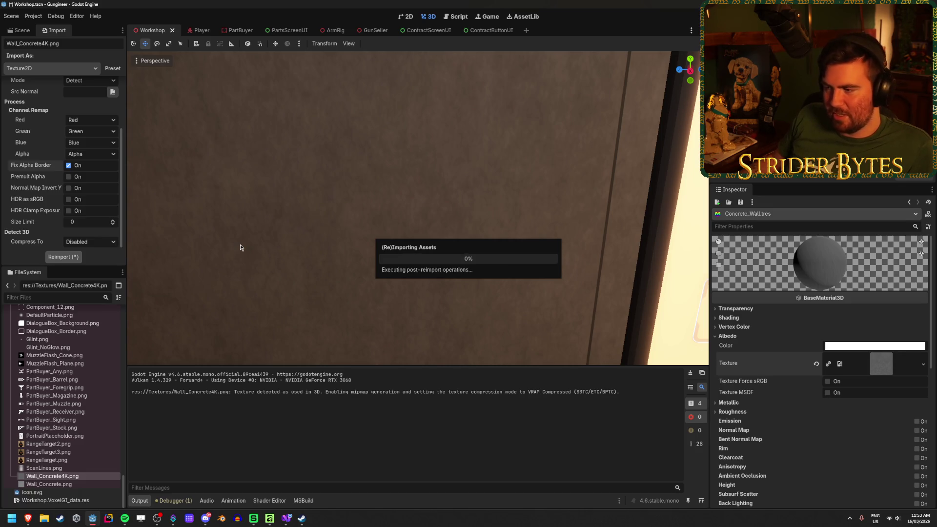
key(s)
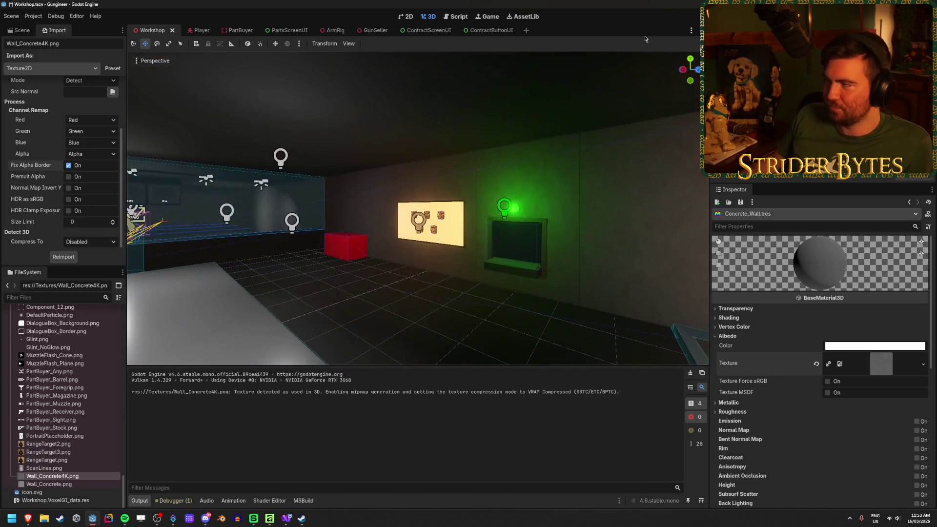
Run the project and walk up to the concrete side walls to inspect them up close.
key(F5)
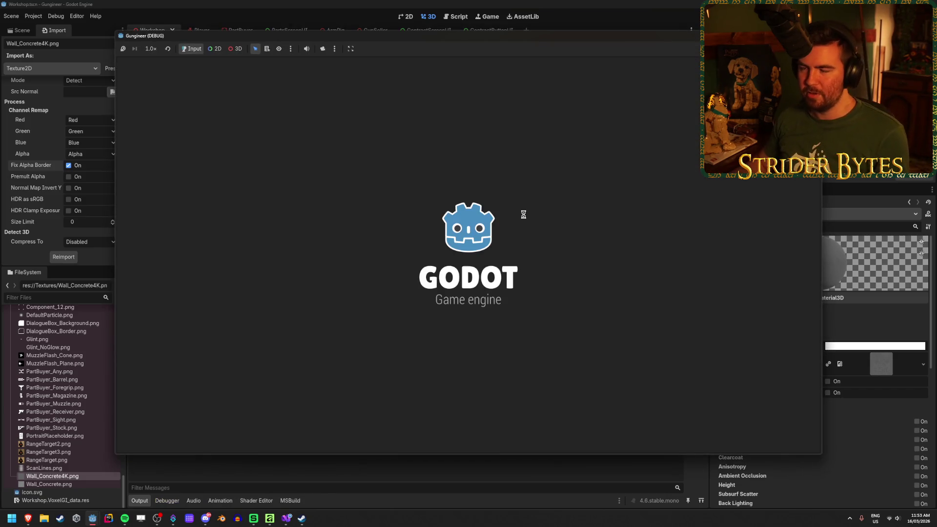
key(w)
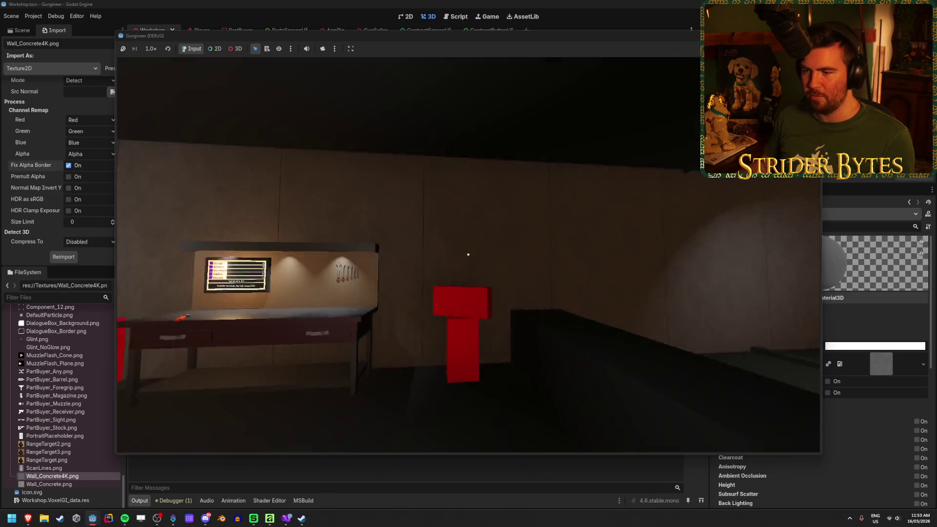
key(s)
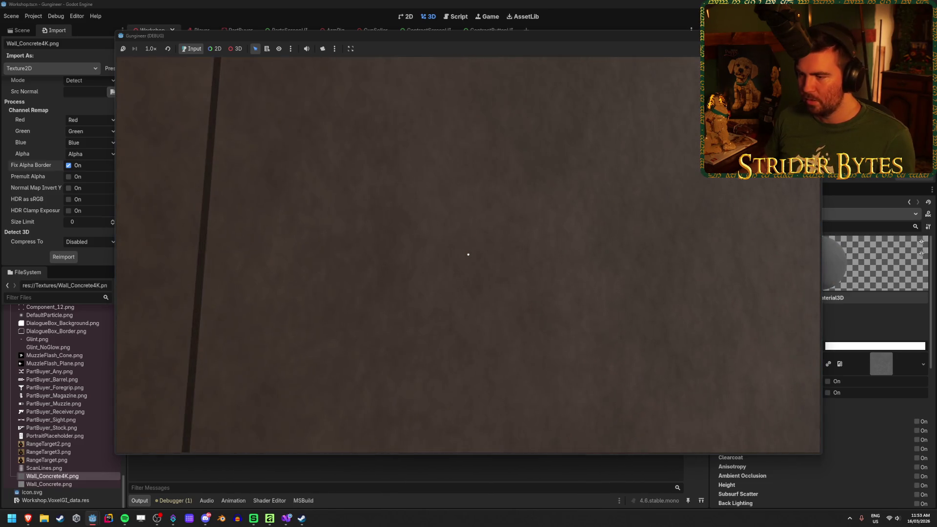
mouse_move(468, 254)
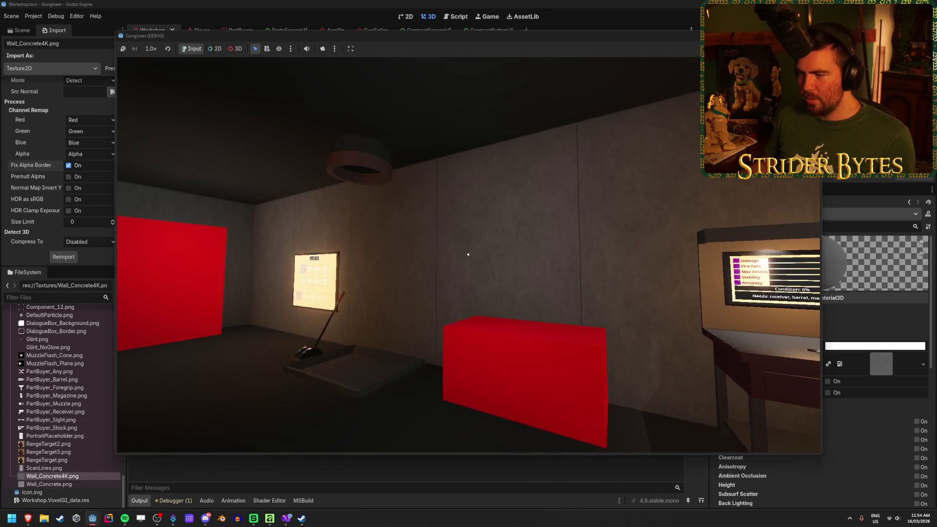
key(w)
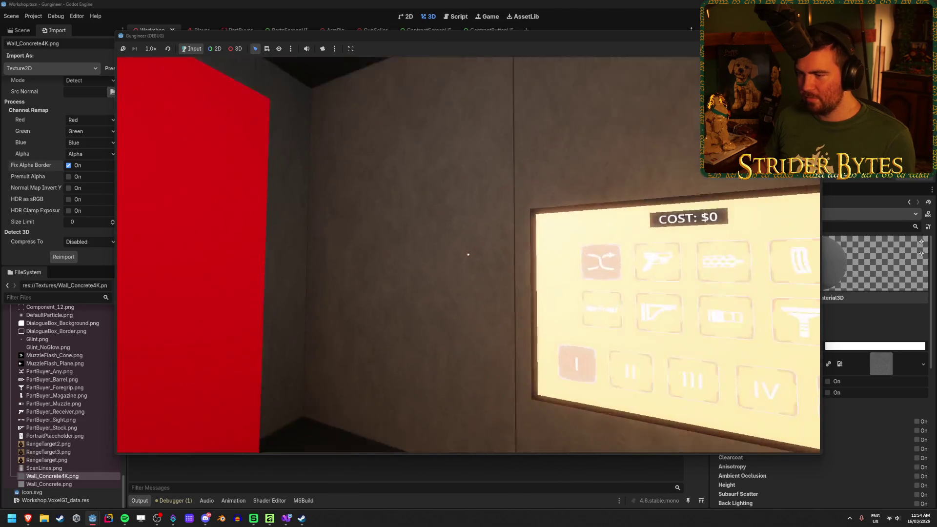
key(s)
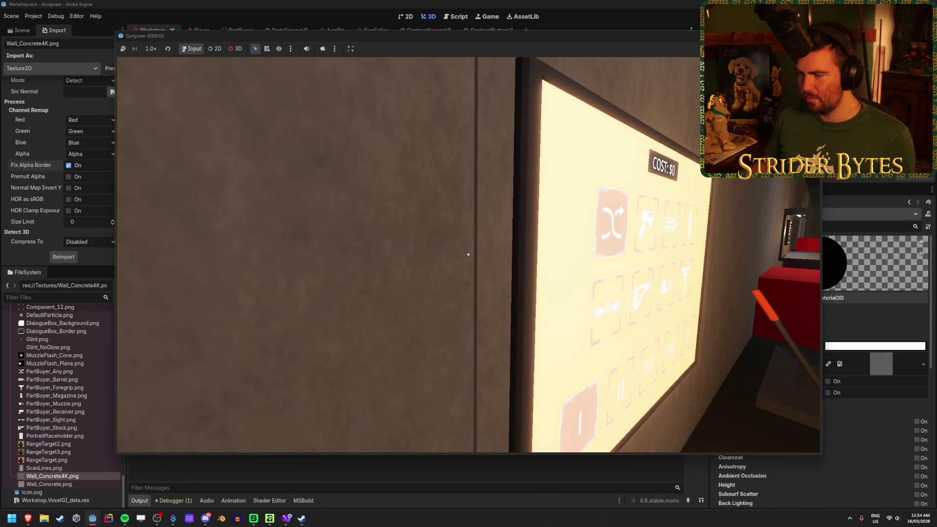
Approach the card panel, open and close the Gas Snake and stick-figure contract cards, then stop the game.
key(w)
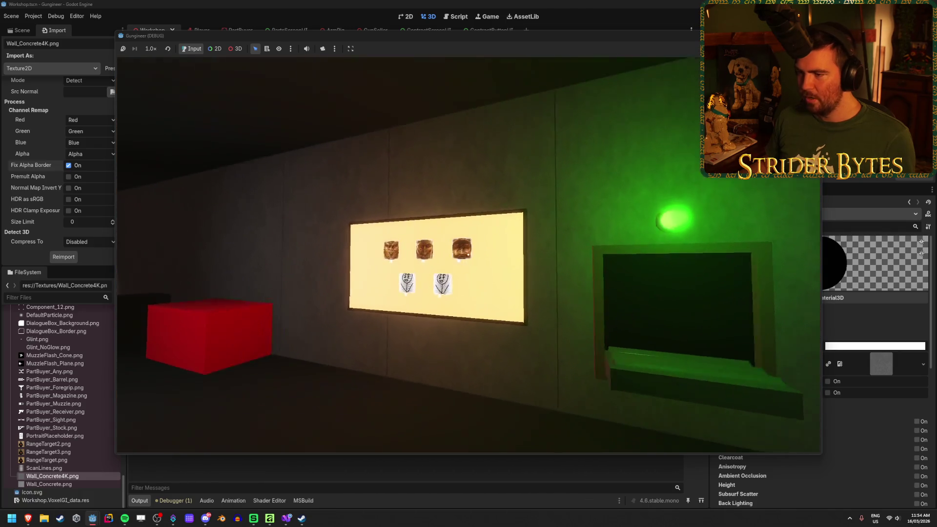
key(w)
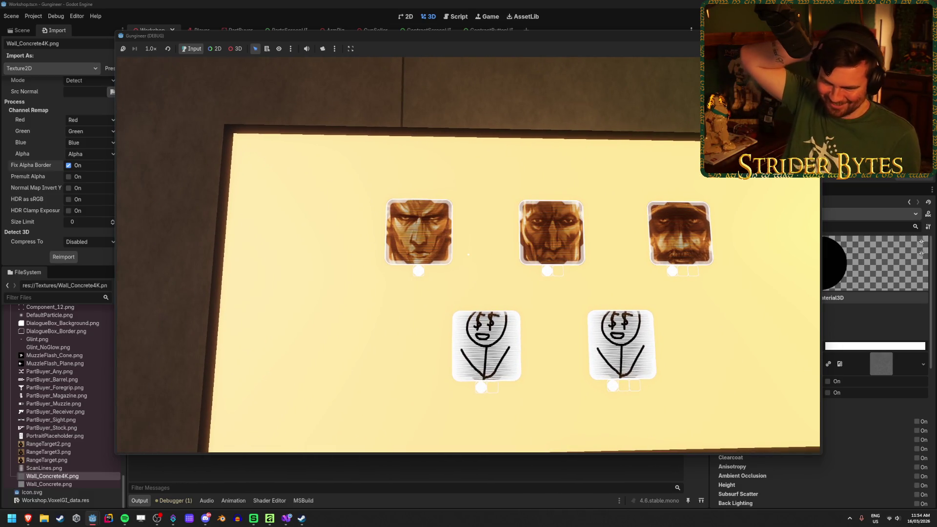
key(s)
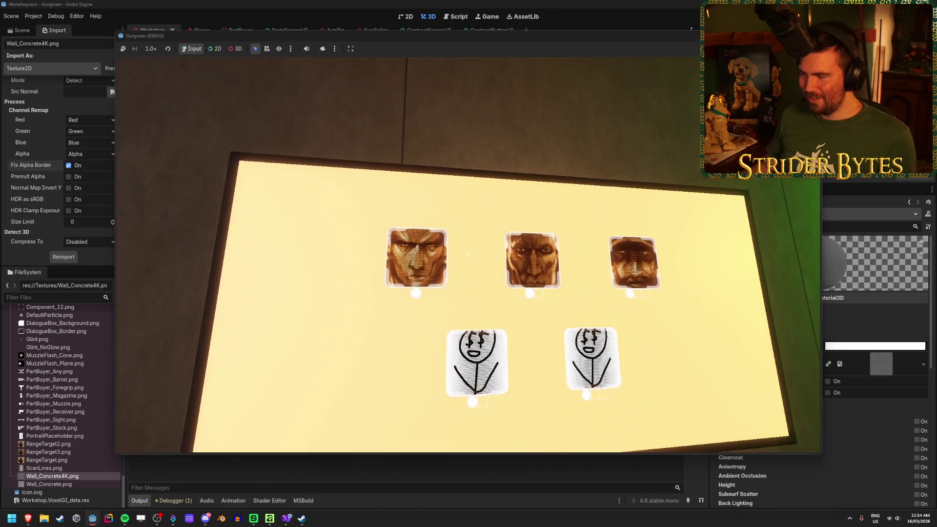
key(w)
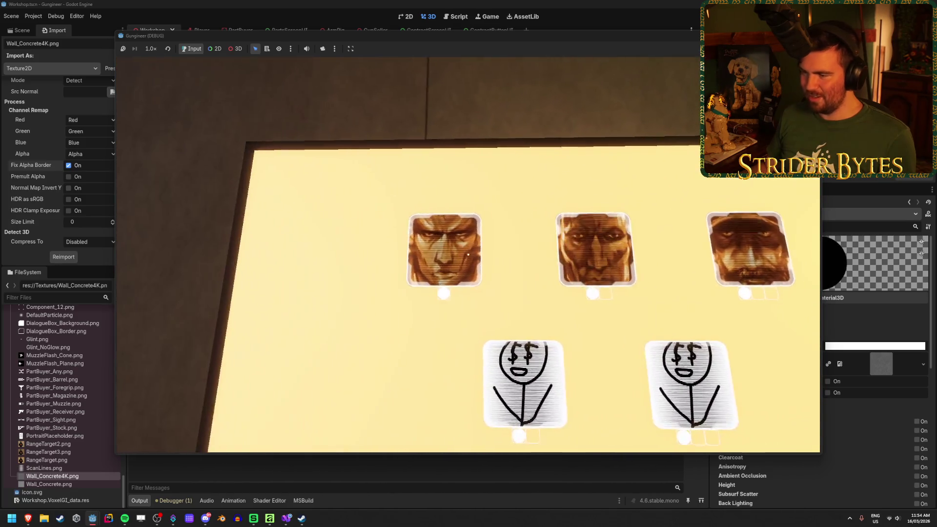
click(468, 254)
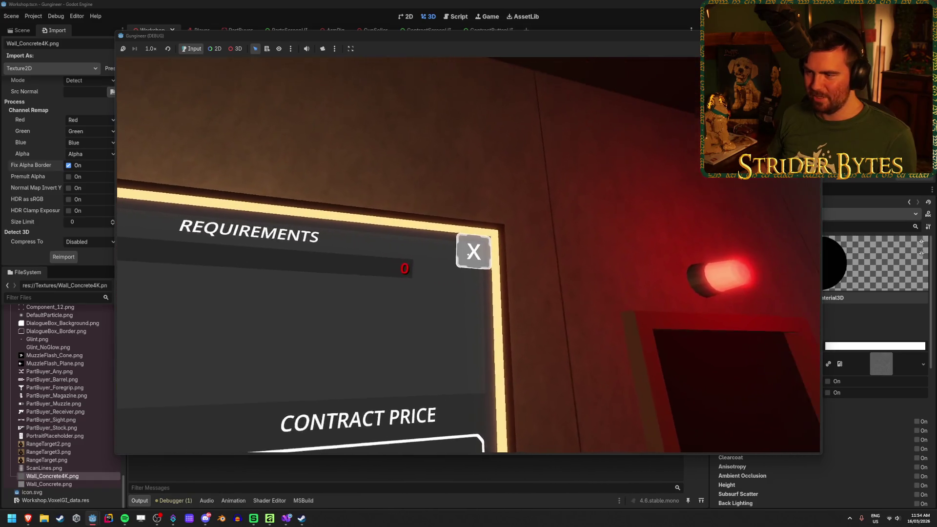
click(468, 254)
click(468, 254)
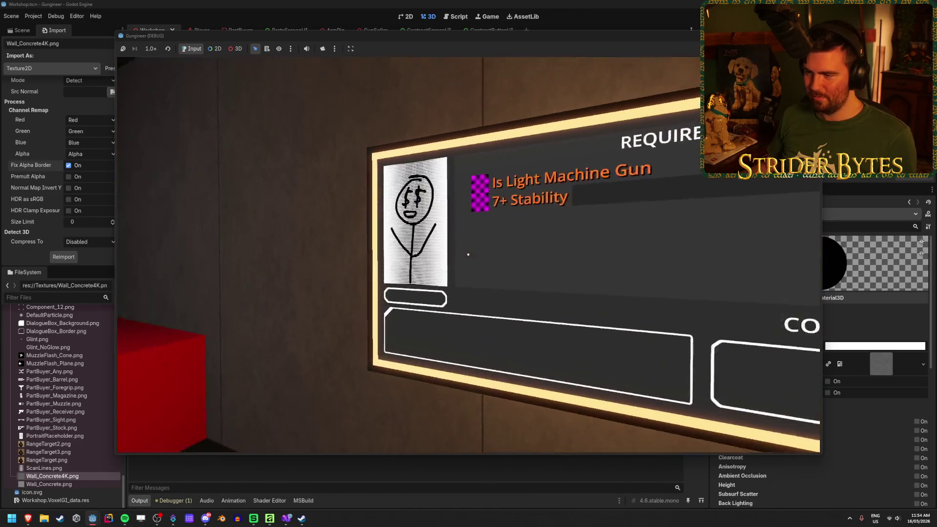
click(468, 254)
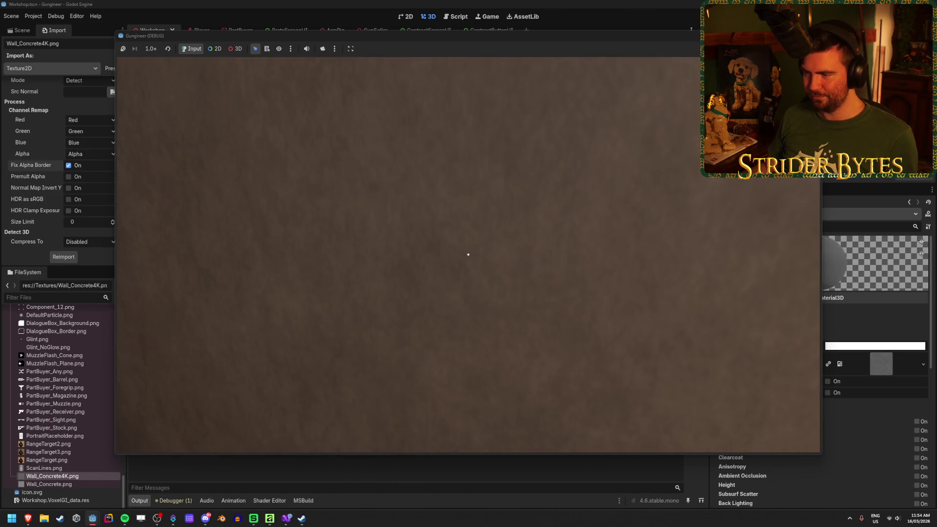
key(F8)
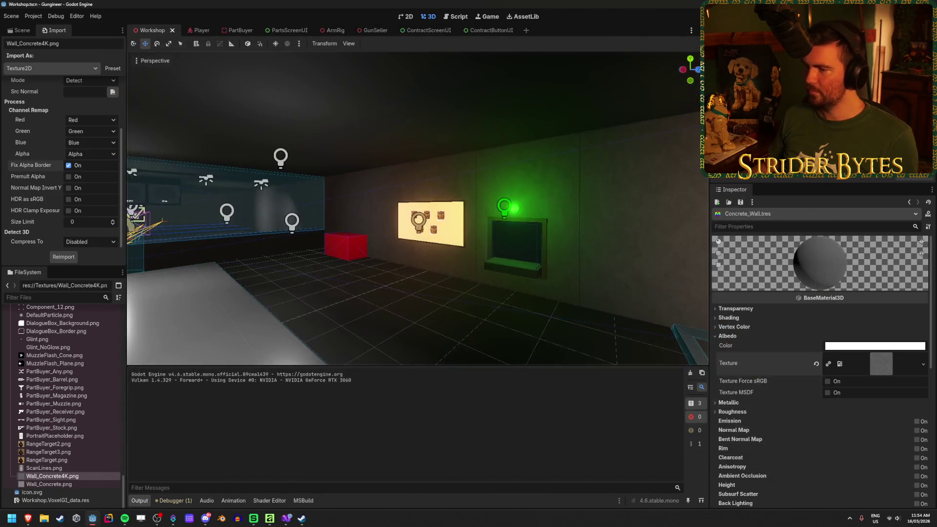
Select Concrete_Wall.tres to review its UV1 scale (20 × 1 × 1) and sampling settings, then return to the Scene tree.
mouse_move(503, 305)
mouse_down()
mouse_move(489, 301)
mouse_move(439, 326)
mouse_move(443, 309)
mouse_up()
key(alt+Tab)
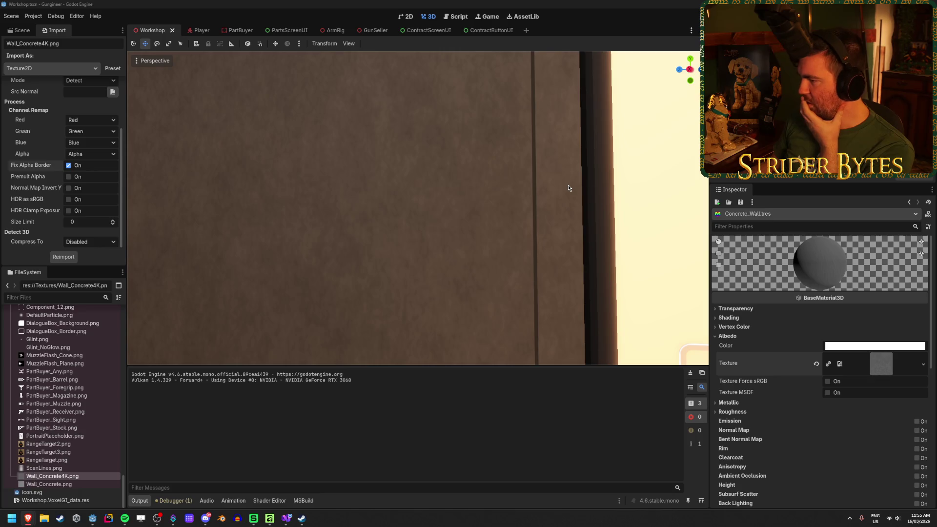
scroll(43, 200, up, 3)
scroll(43, 200, down, 3)
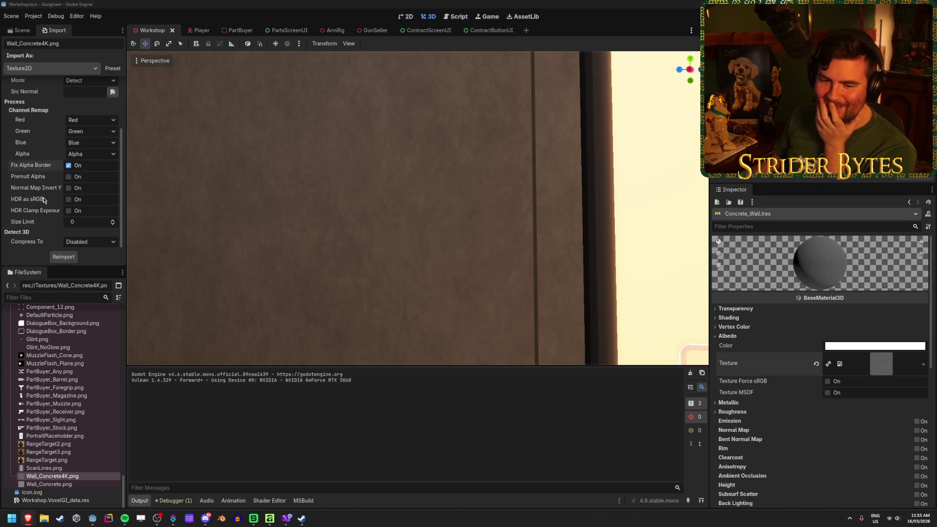
mouse_move(43, 200)
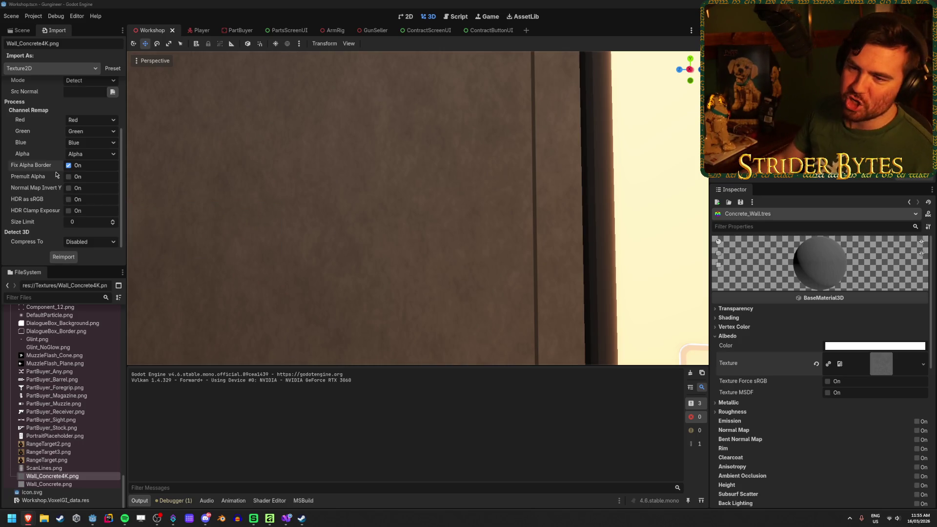
scroll(57, 176, up, 3)
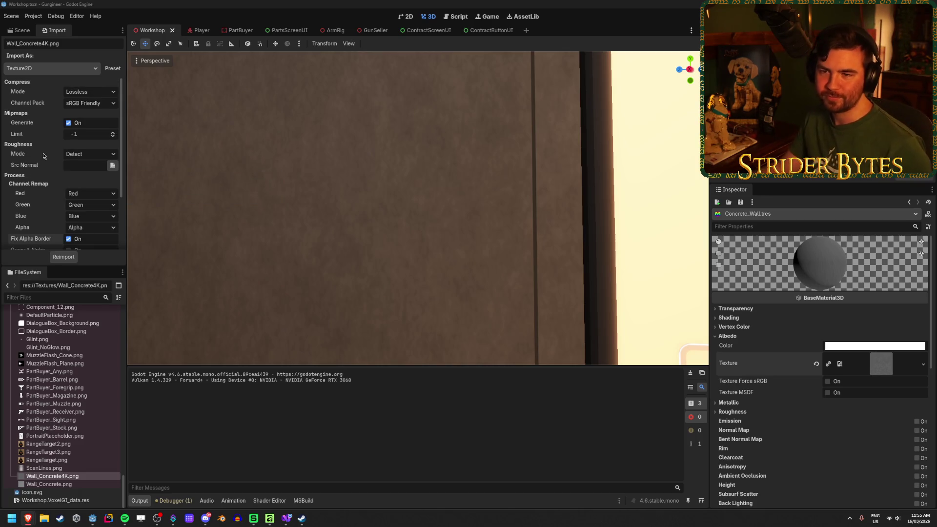
scroll(69, 407, up, 2)
scroll(64, 400, up, 15)
click(51, 362)
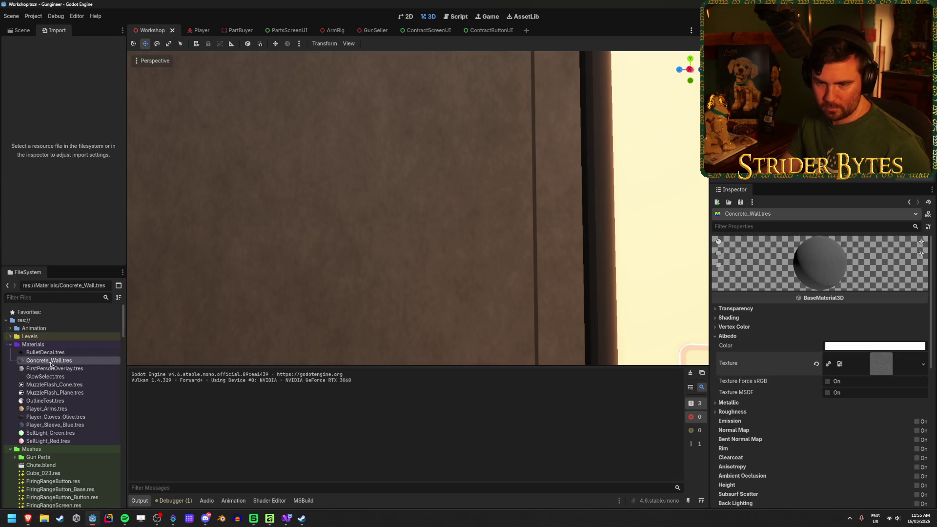
scroll(766, 361, down, 5)
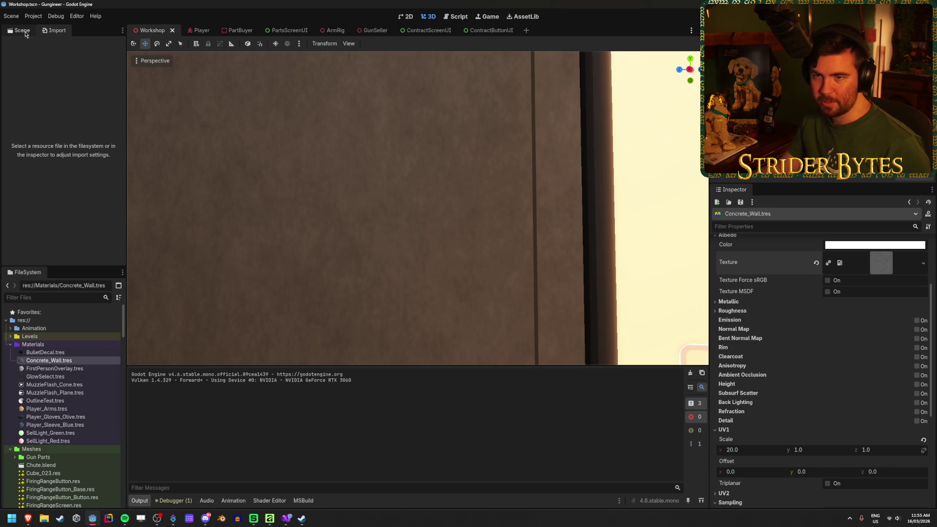
click(26, 33)
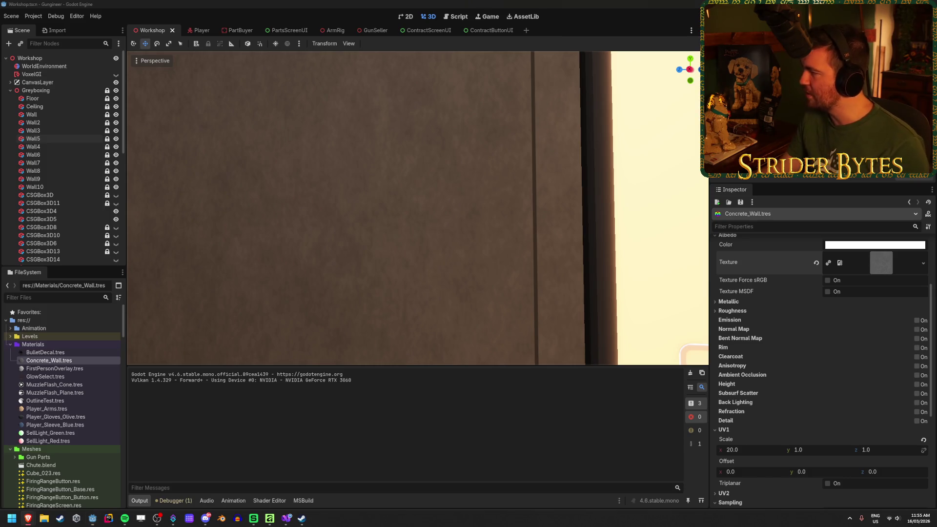
key(alt+Tab)
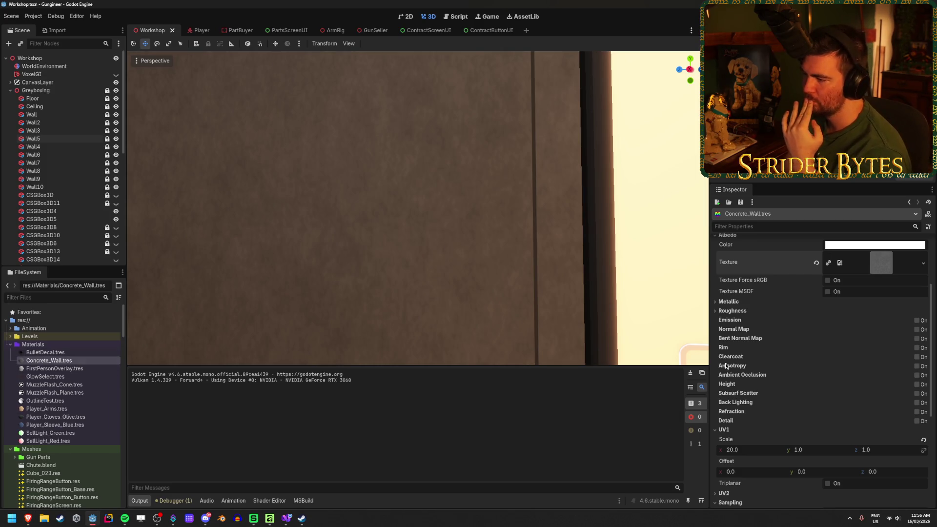
Set the wall material's texture filter to Nearest and save the scene.
scroll(747, 393, down, 3)
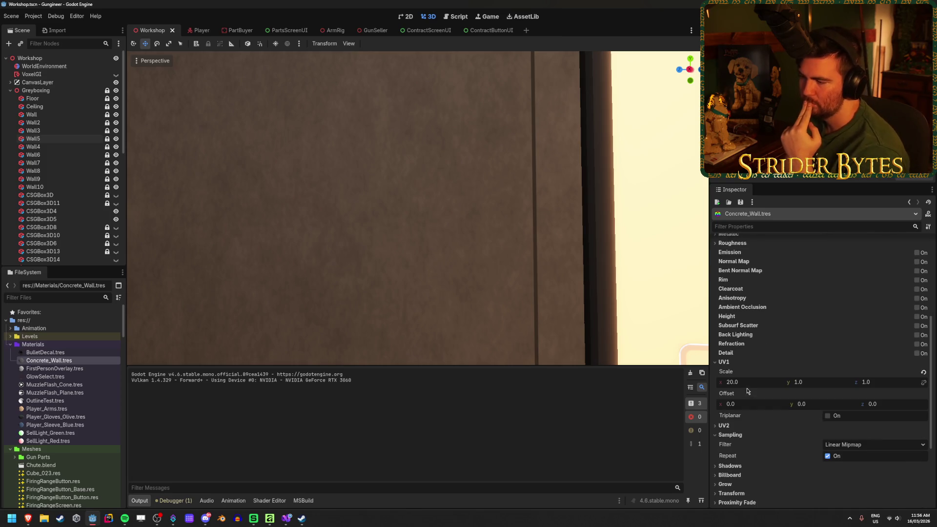
click(848, 445)
click(852, 459)
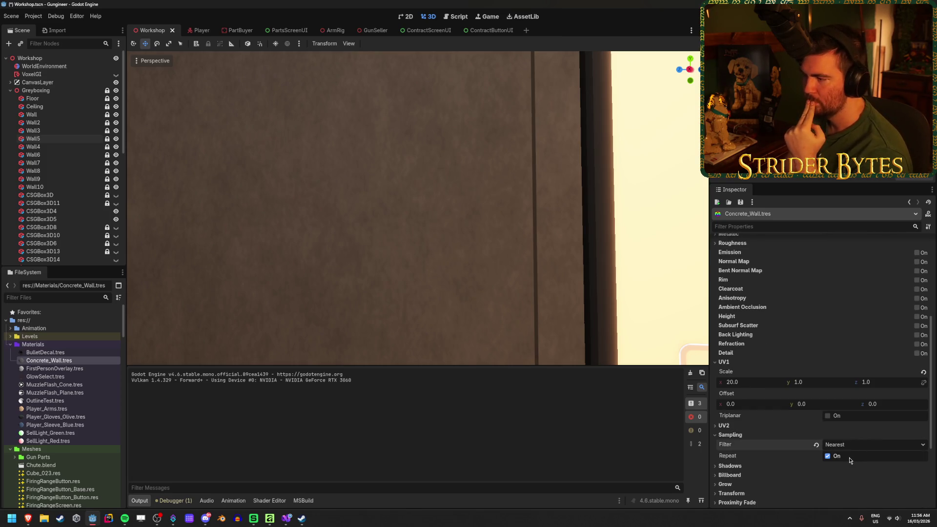
scroll(427, 245, up, 3)
key(ctrl+s)
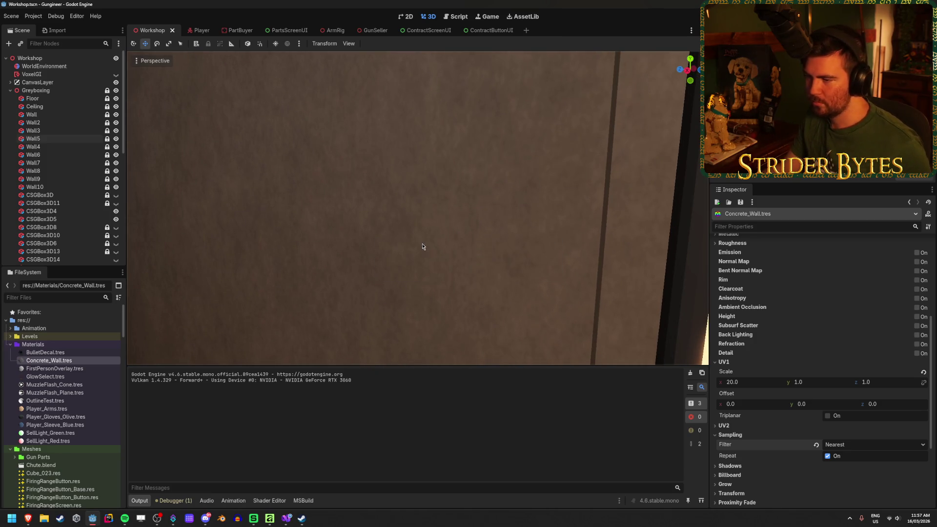
scroll(422, 247, down, 3)
scroll(825, 388, up, 6)
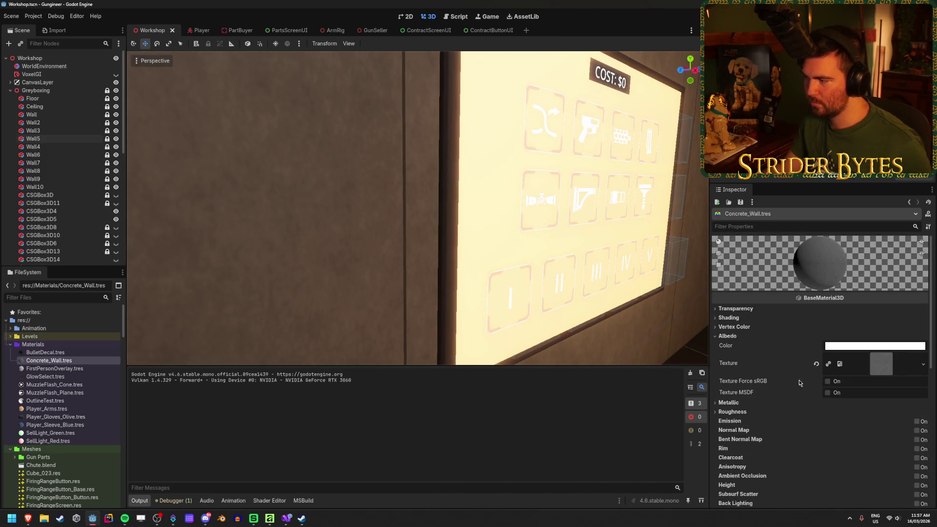
scroll(789, 378, down, 10)
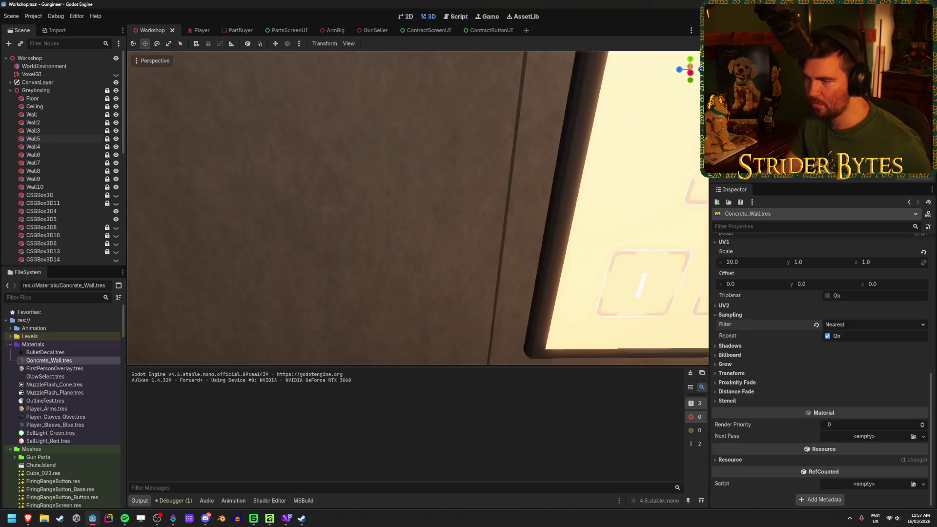
key(ctrl+s)
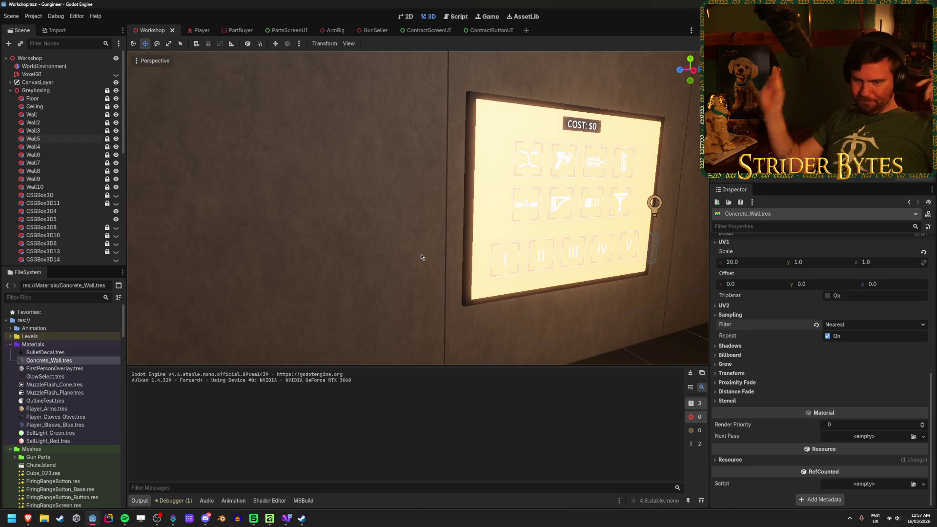
Toggle the material's texture repeat off and back on, and reset the filter to default.
click(828, 335)
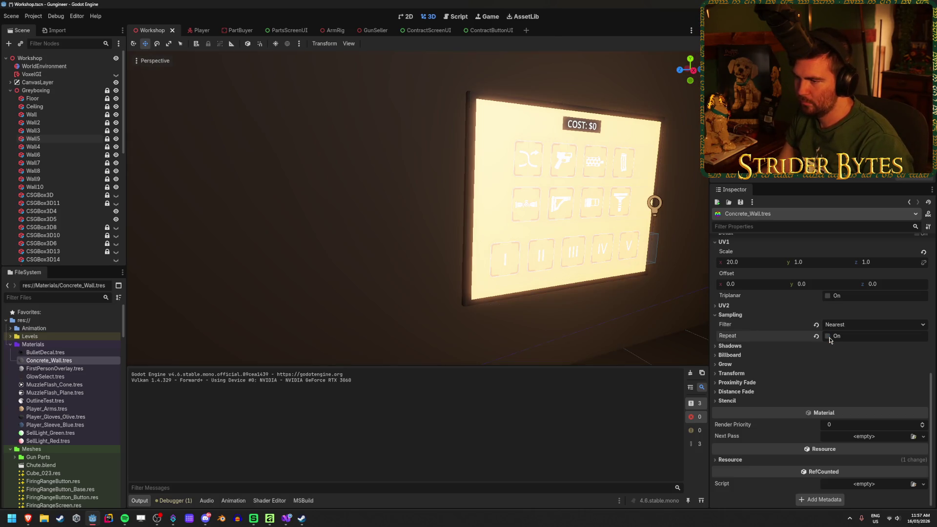
click(828, 336)
click(832, 327)
click(817, 326)
click(816, 325)
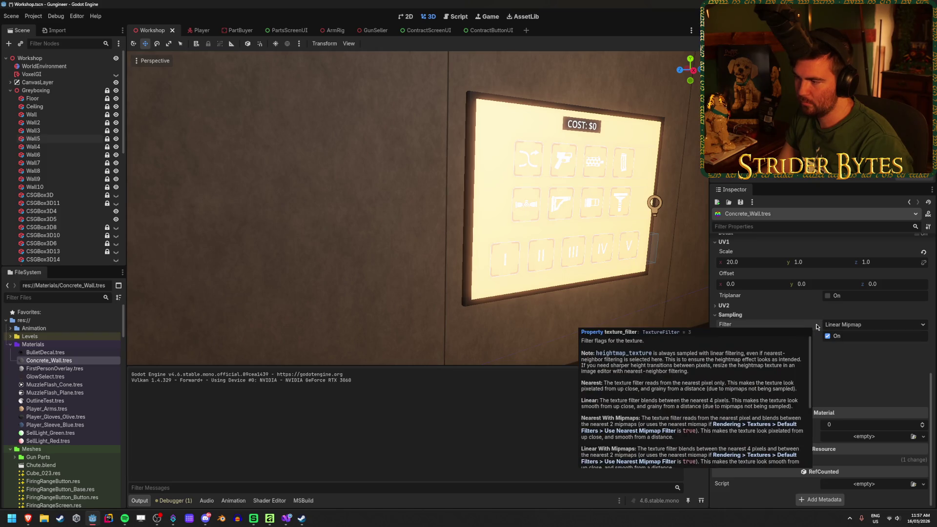
Try other filter modes such as Nearest Mipmap, settling on Nearest filtering for the wall material.
click(849, 325)
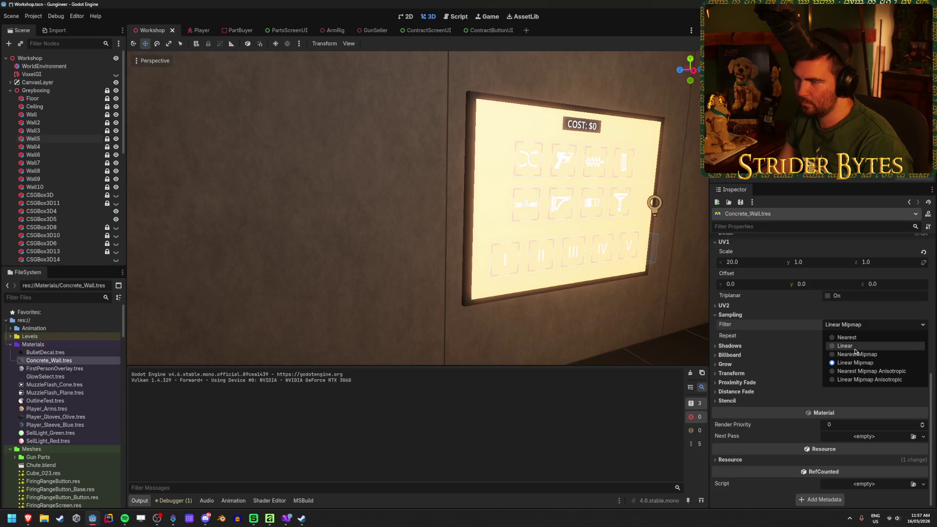
click(846, 346)
click(854, 325)
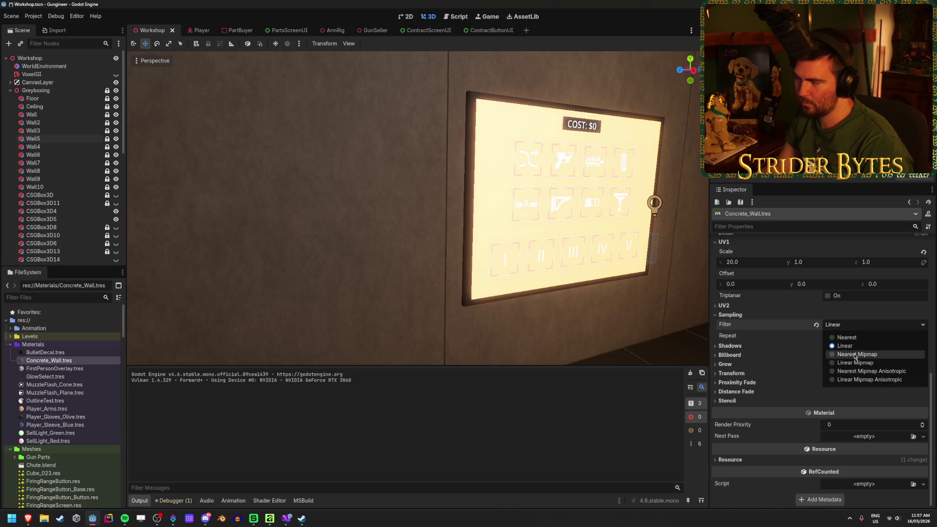
click(858, 354)
click(857, 331)
click(846, 337)
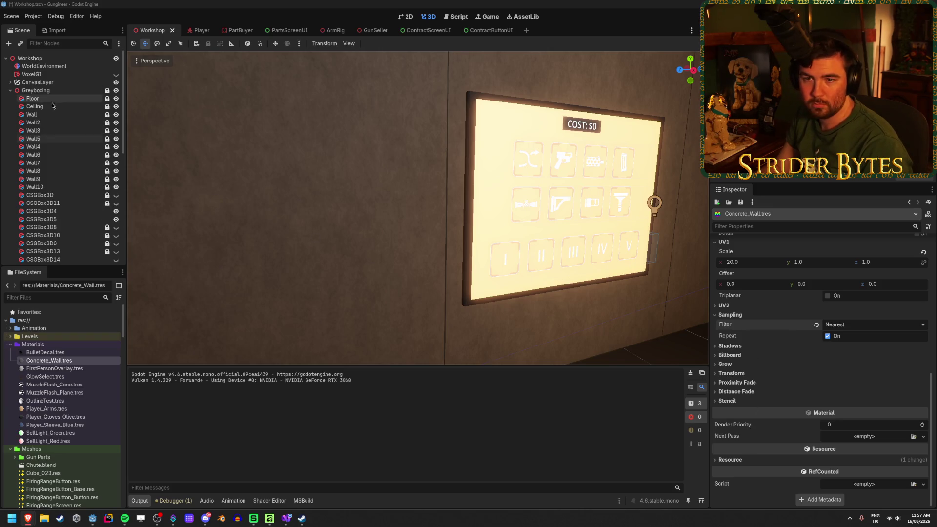
click(48, 123)
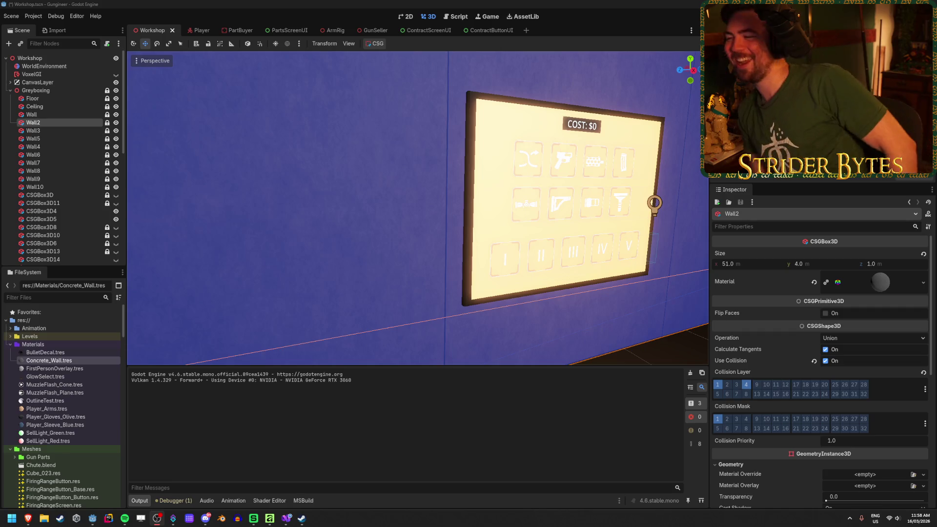
Deselect Wall2 to view the tiled grey concrete texture on the wall behind the COST: $0 panel.
click(566, 355)
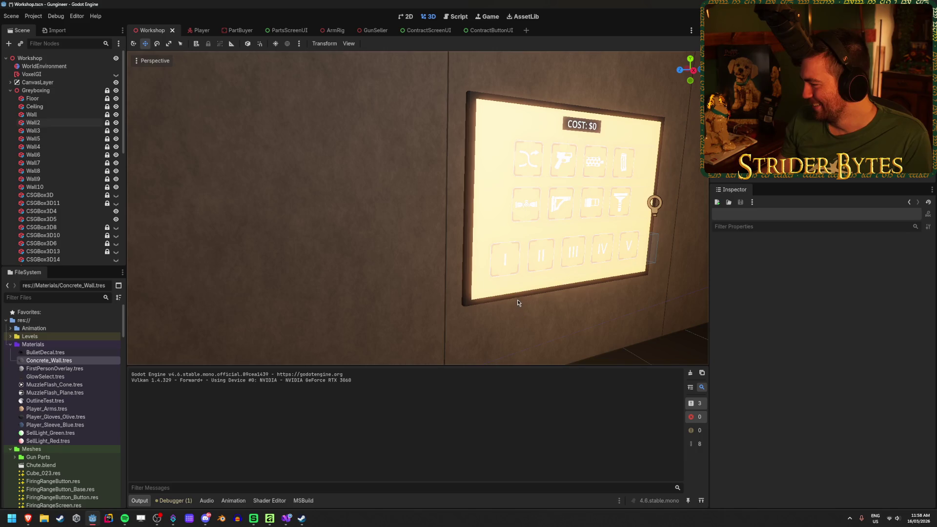
click(33, 123)
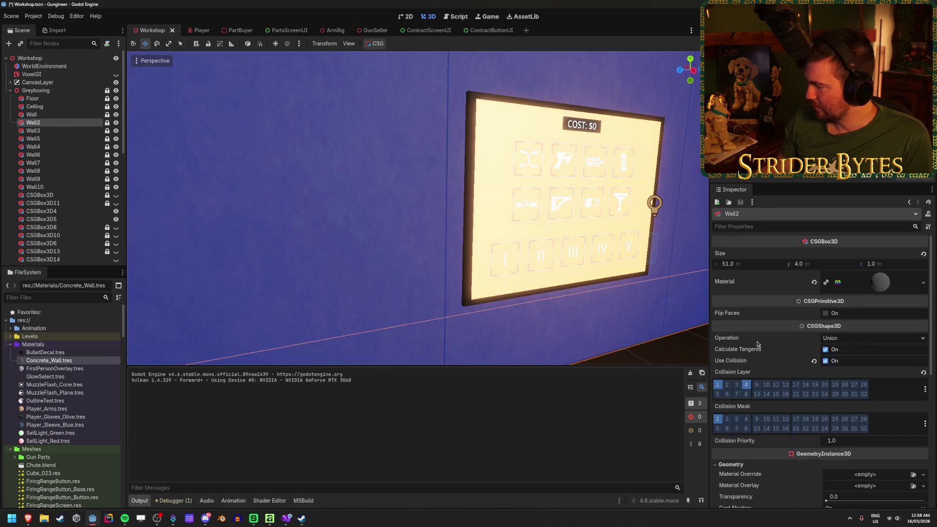
scroll(745, 324, down, 3)
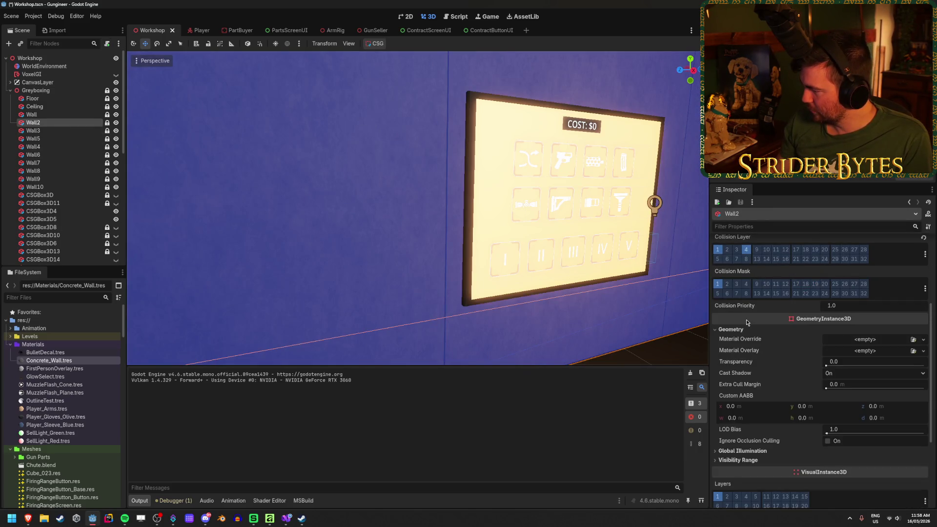
scroll(745, 319, down, 3)
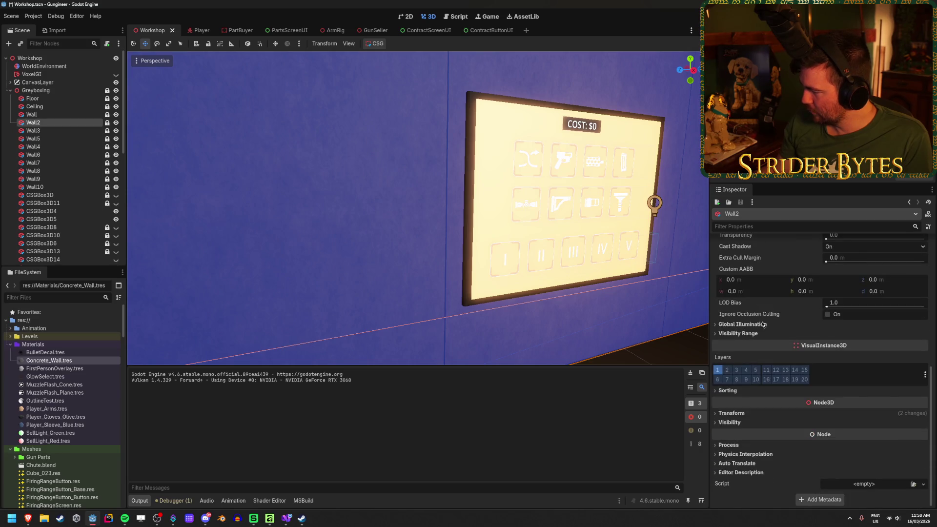
scroll(784, 423, up, 4)
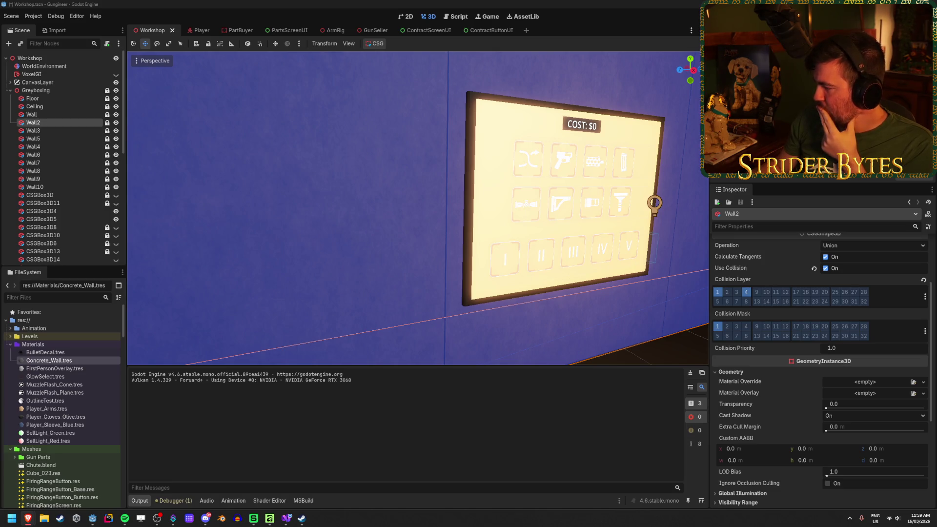
scroll(71, 385, down, 10)
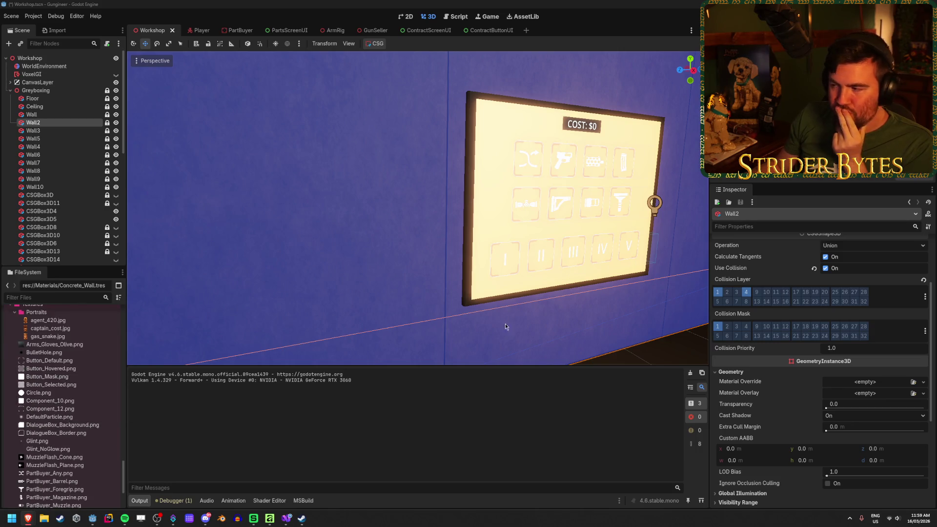
scroll(887, 288, up, 3)
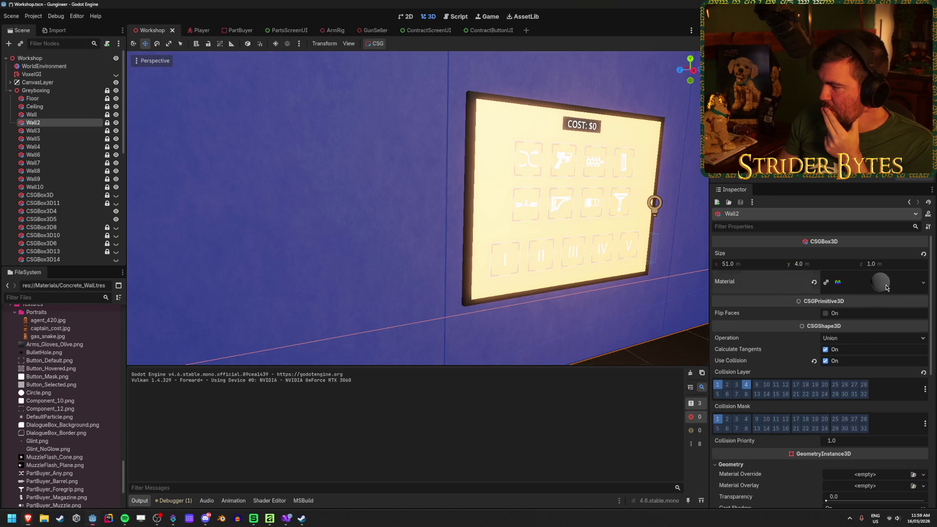
Expand Wall2's material settings and select Wall_Concrete4K.png in the Textures folder.
click(881, 282)
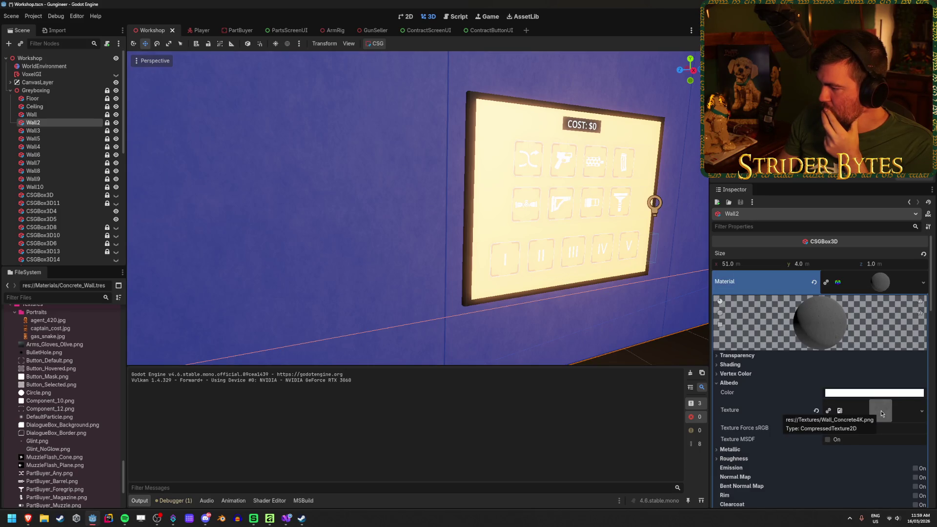
mouse_move(49, 393)
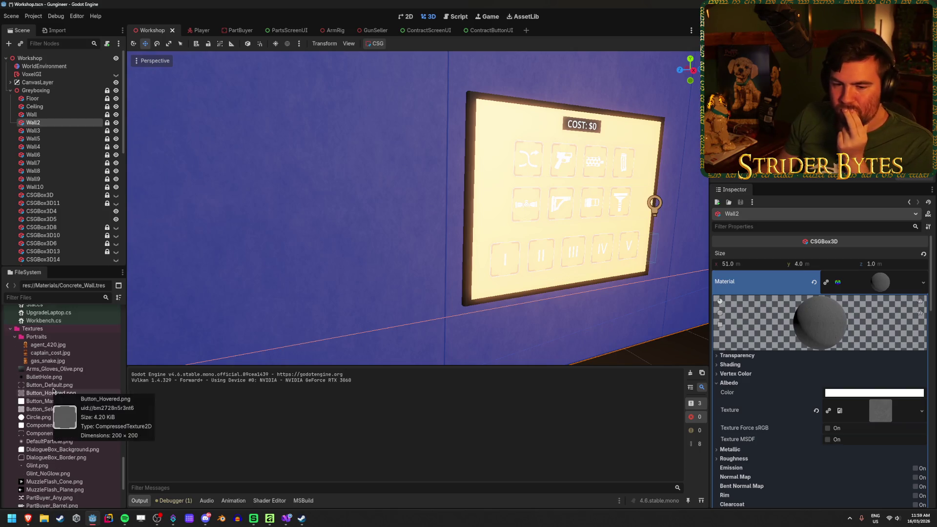
scroll(70, 380, up, 3)
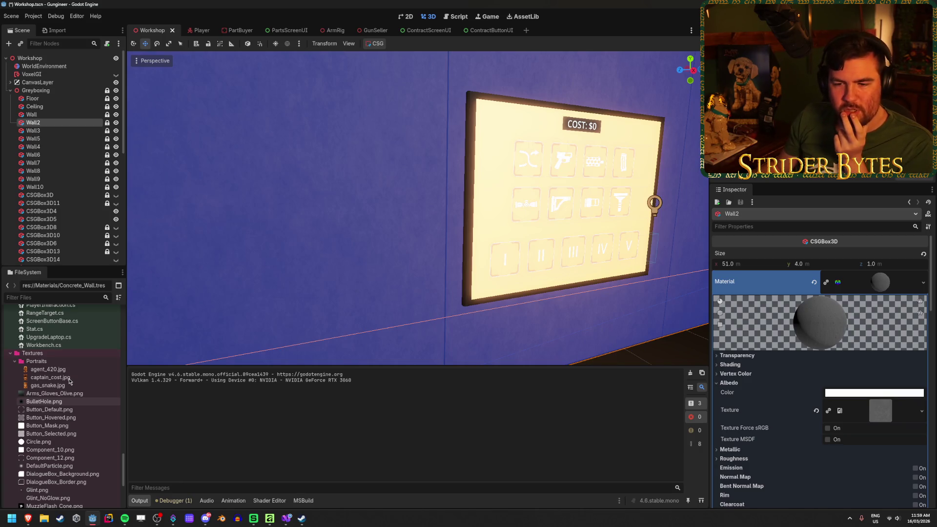
scroll(66, 397, down, 5)
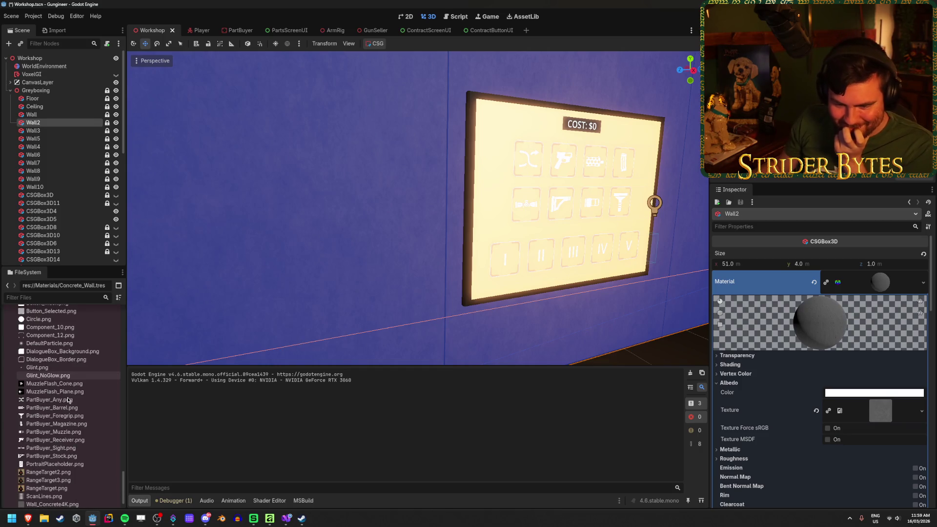
scroll(68, 399, down, 2)
click(83, 477)
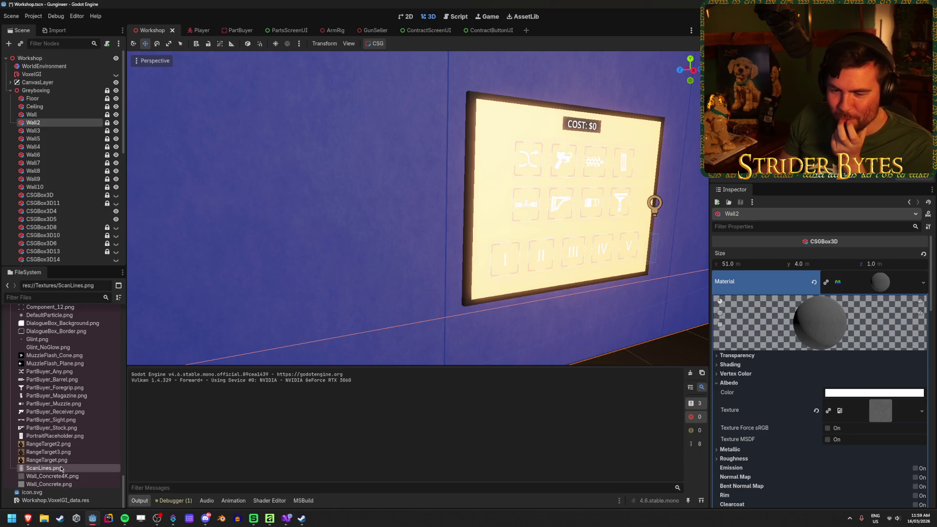
Check Wall_Concrete4K.png's import settings, keeping it imported as a Lossless Texture2D.
click(55, 30)
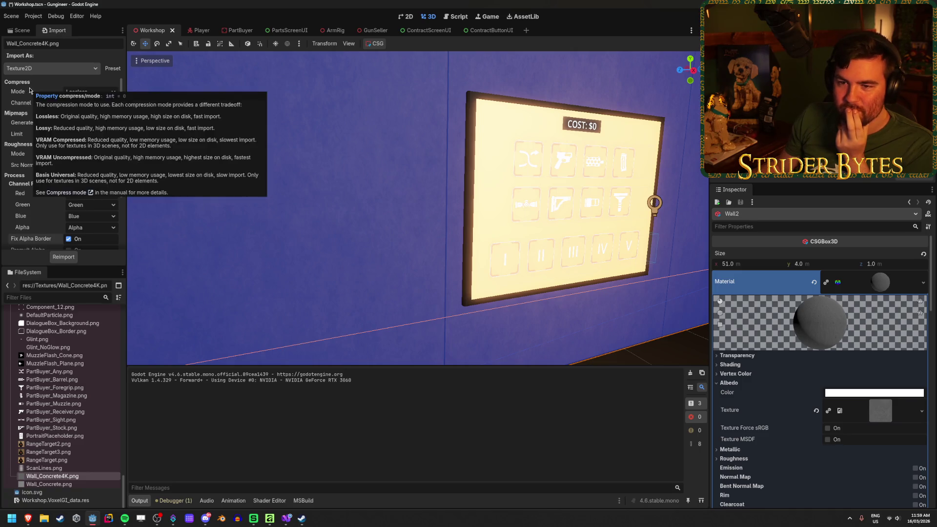
click(47, 72)
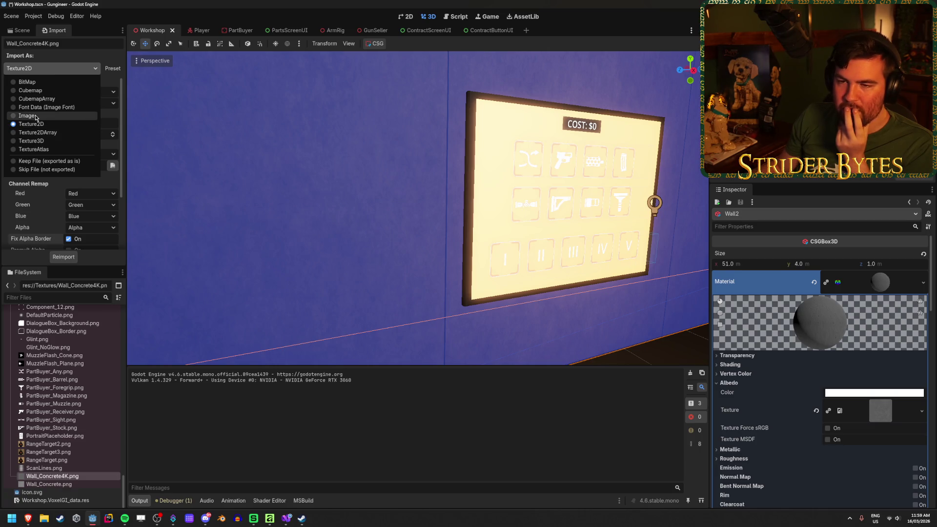
click(64, 69)
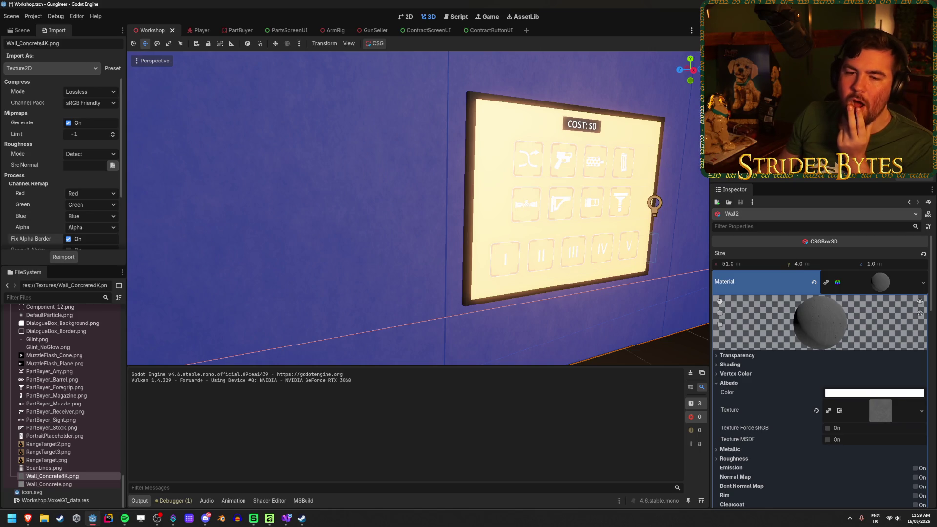
Deselect Wall2 to see the grey concrete wall and launch a playtest of the project.
key(alt+Tab)
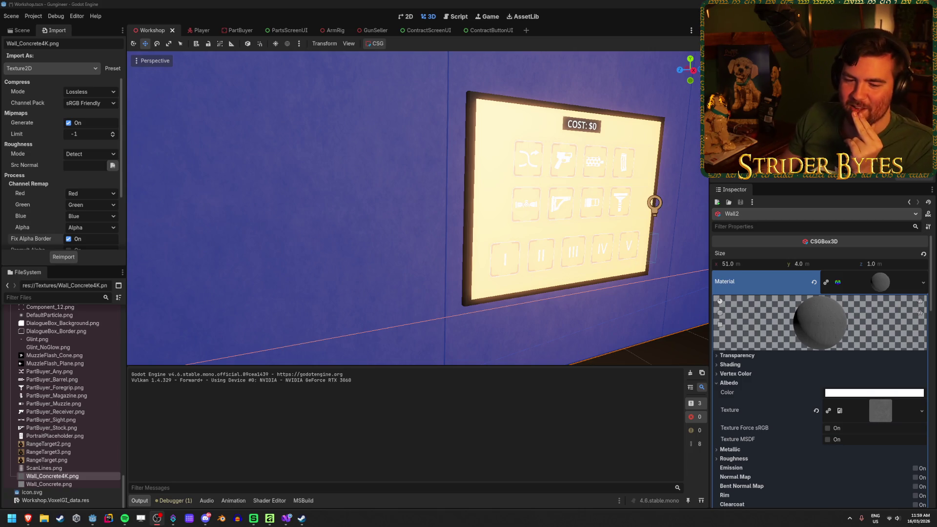
click(325, 168)
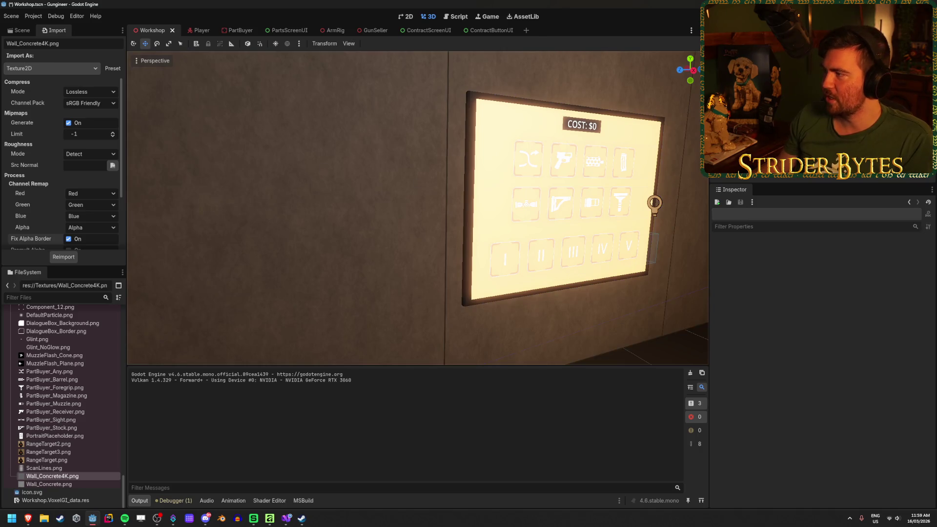
key(F5)
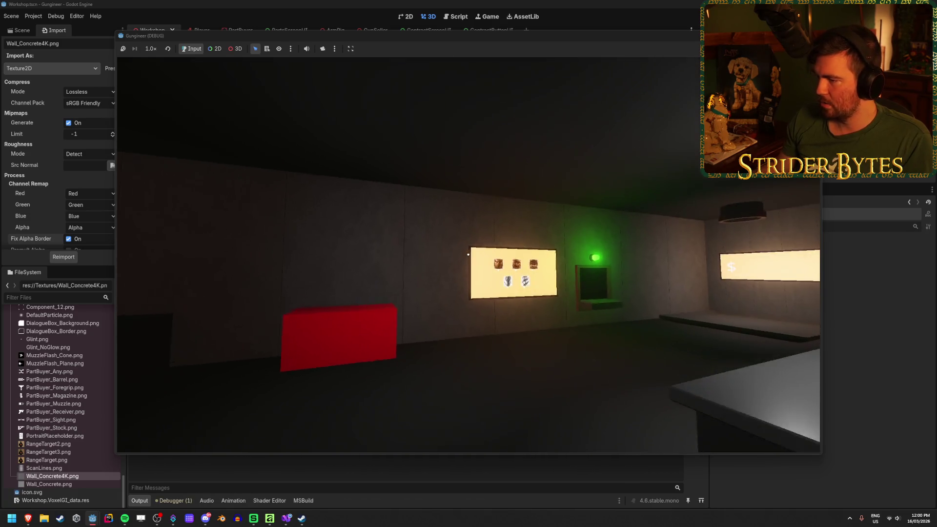
Walk to the portrait board, open and close the Shotgun, Pistol and Gas Snake contracts, then stop the game.
key(w)
key(s)
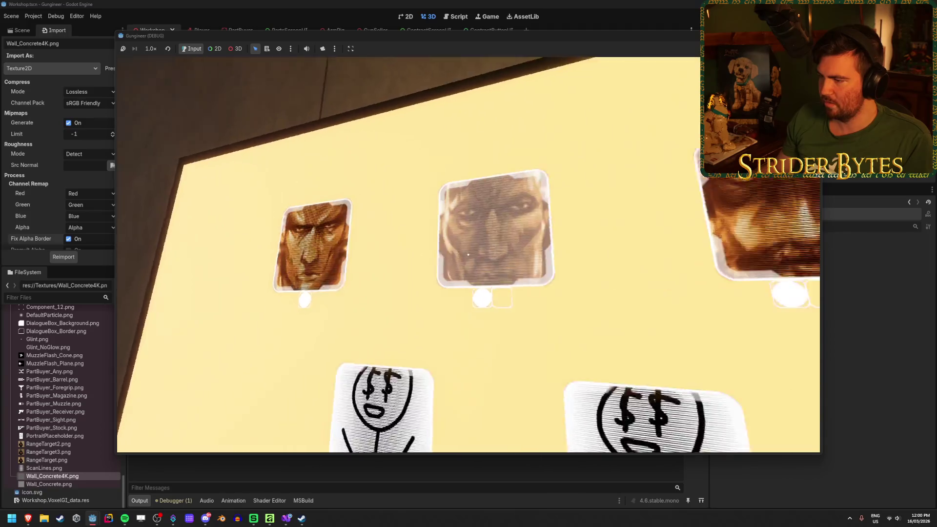
key(w)
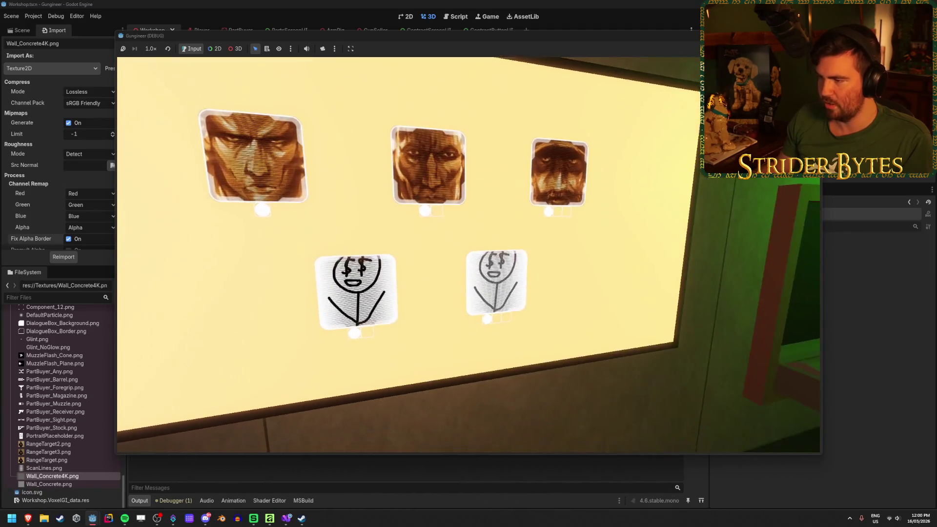
key(a)
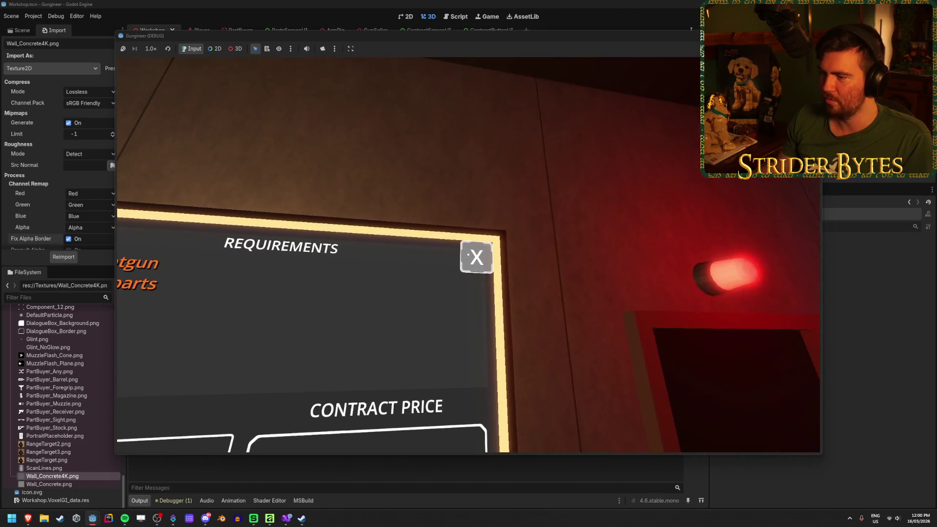
click(468, 256)
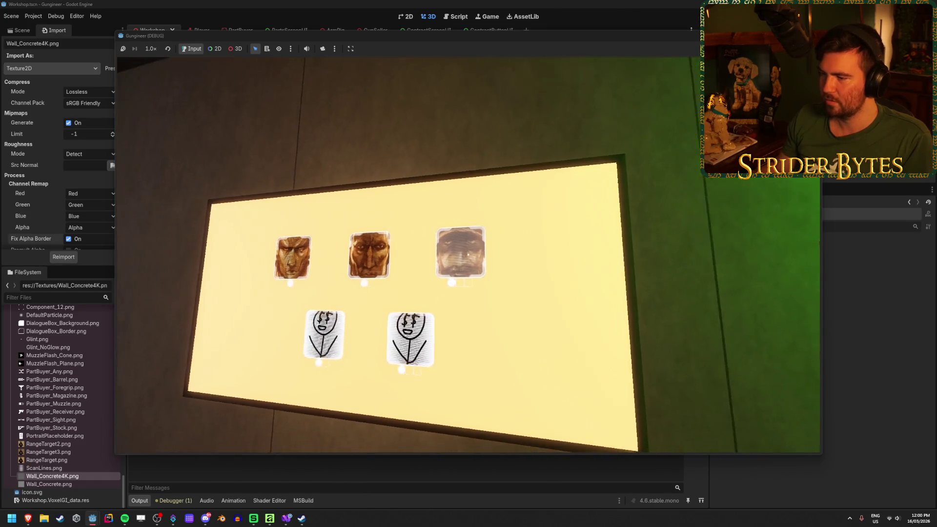
click(468, 256)
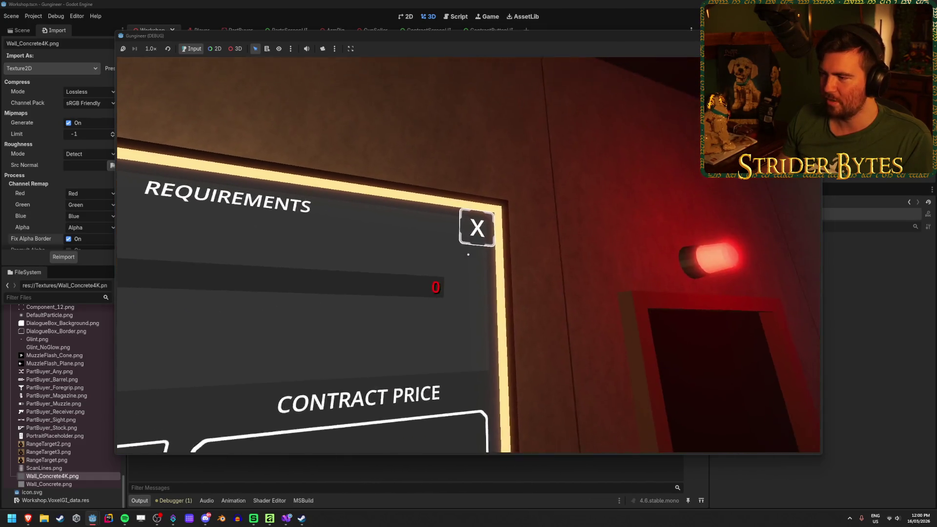
click(468, 254)
click(468, 254)
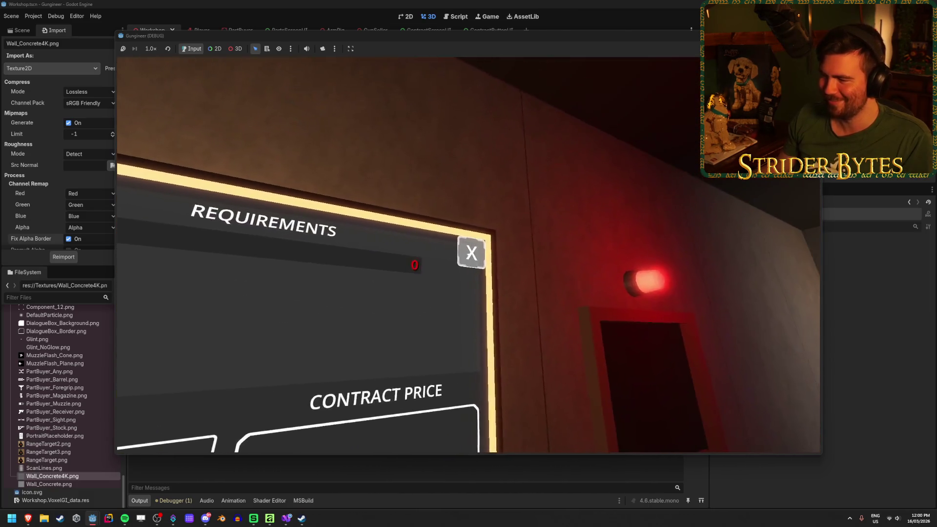
click(468, 254)
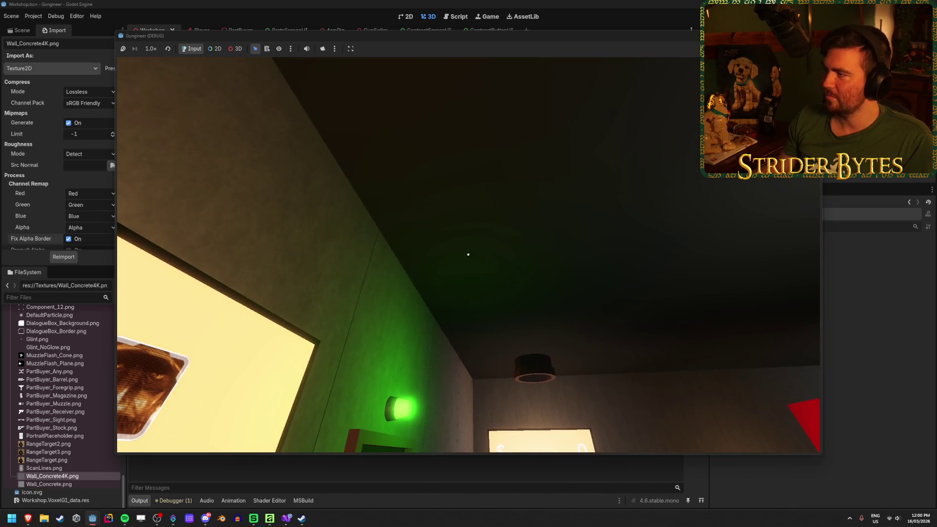
key(F8)
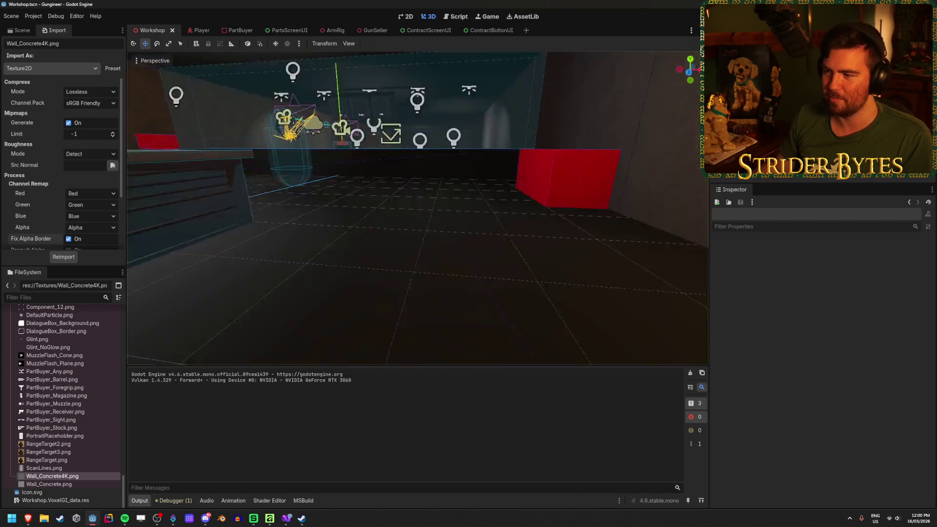
Fly the editor camera toward the lit board, rerun the game, interact with a portrait, then exit.
key(w)
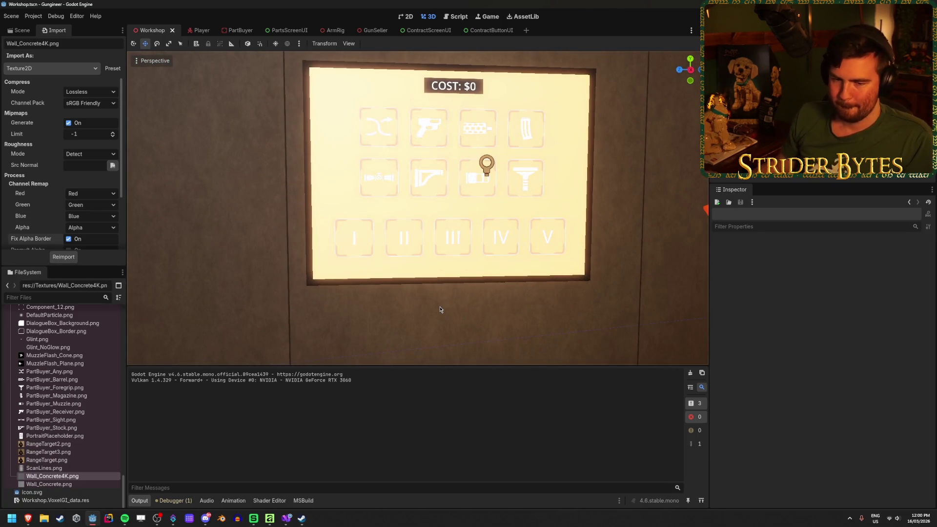
key(s)
key(w)
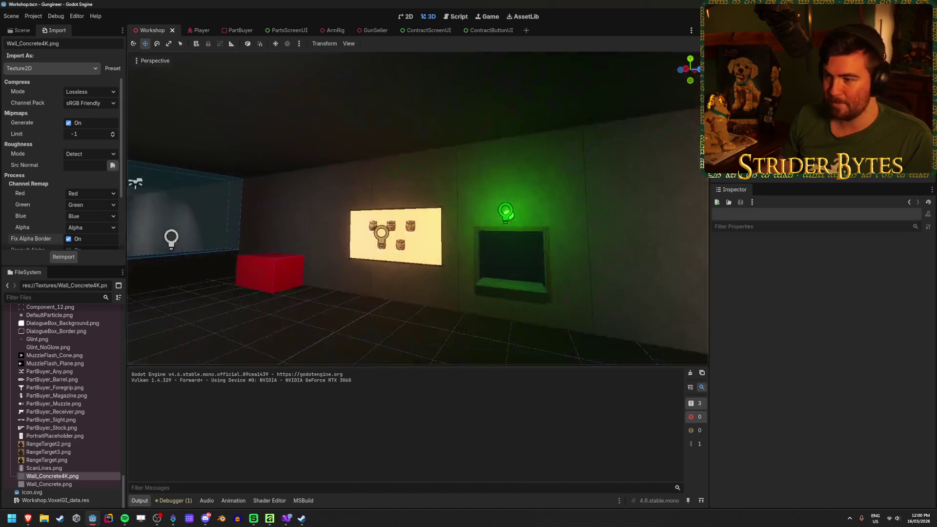
key(F5)
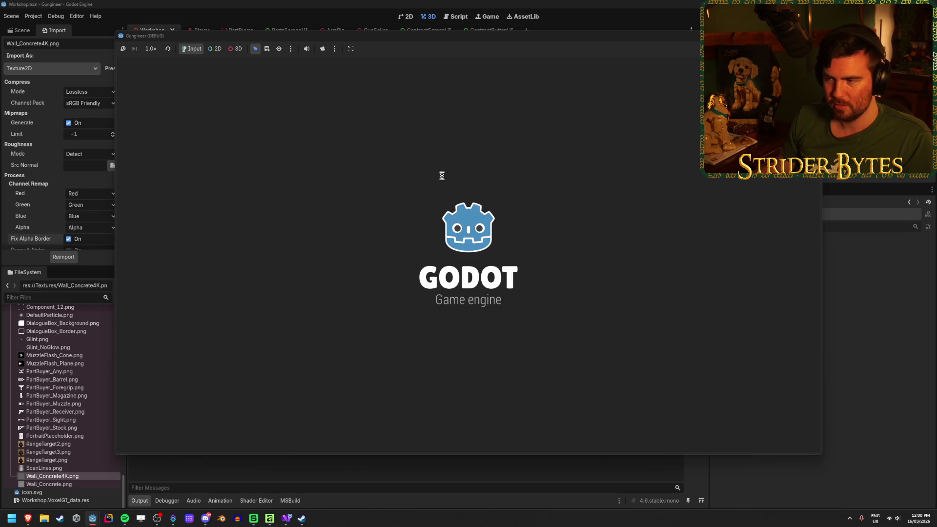
key(w)
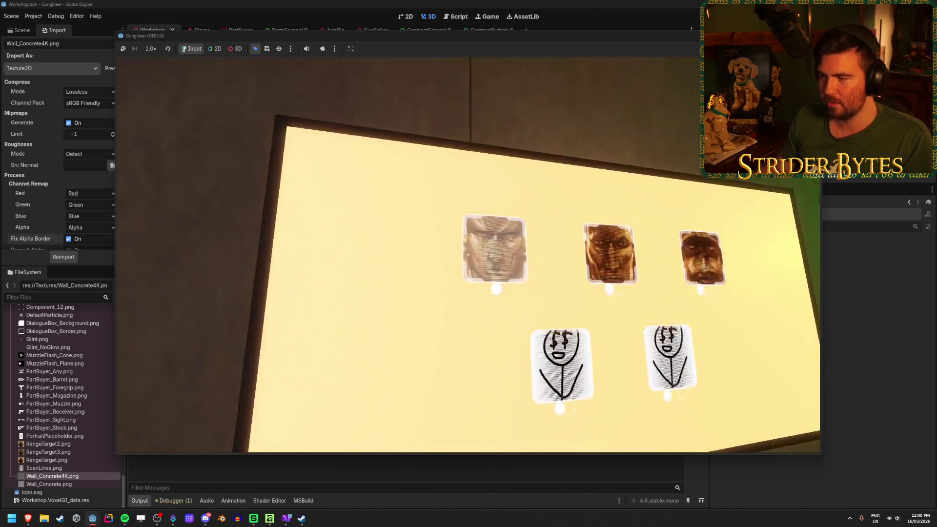
key(e)
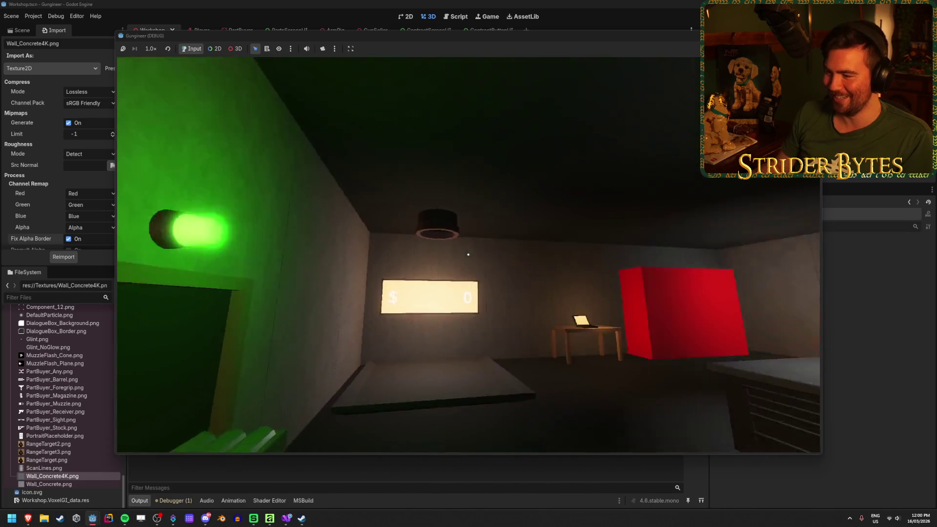
key(Escape)
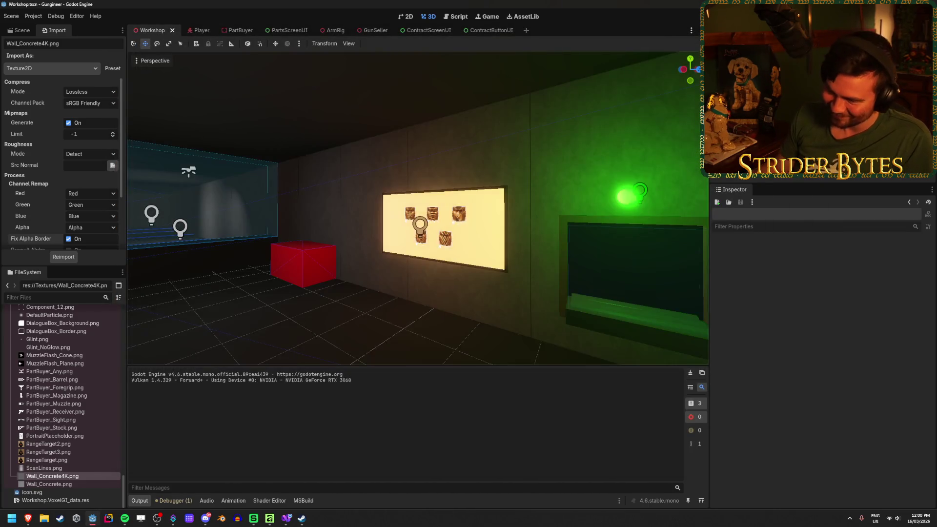
Fly the editor camera up close to the concrete wall beside the lit contract board.
mouse_move(405, 326)
mouse_down()
mouse_move(342, 302)
mouse_move(381, 288)
mouse_move(439, 293)
mouse_move(361, 293)
mouse_move(420, 292)
mouse_move(390, 292)
mouse_move(458, 331)
mouse_up()
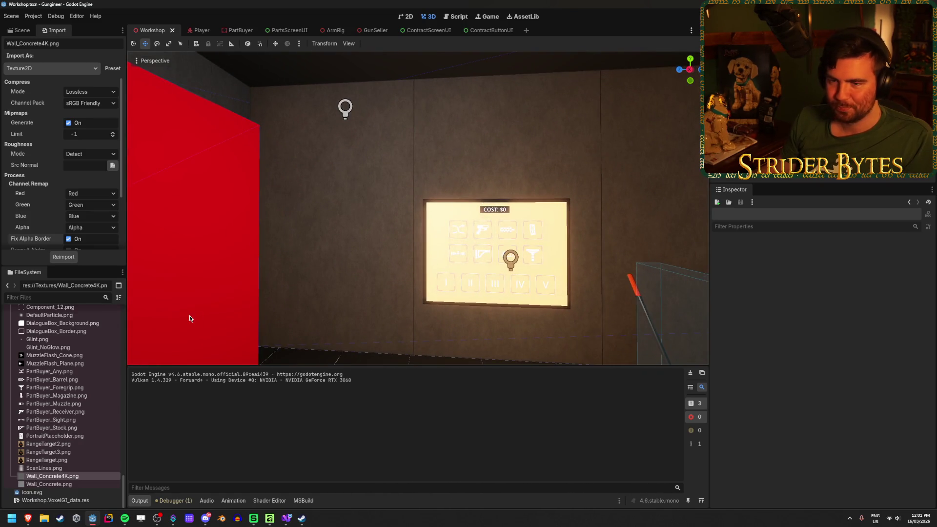
drag(342, 276, 360, 289)
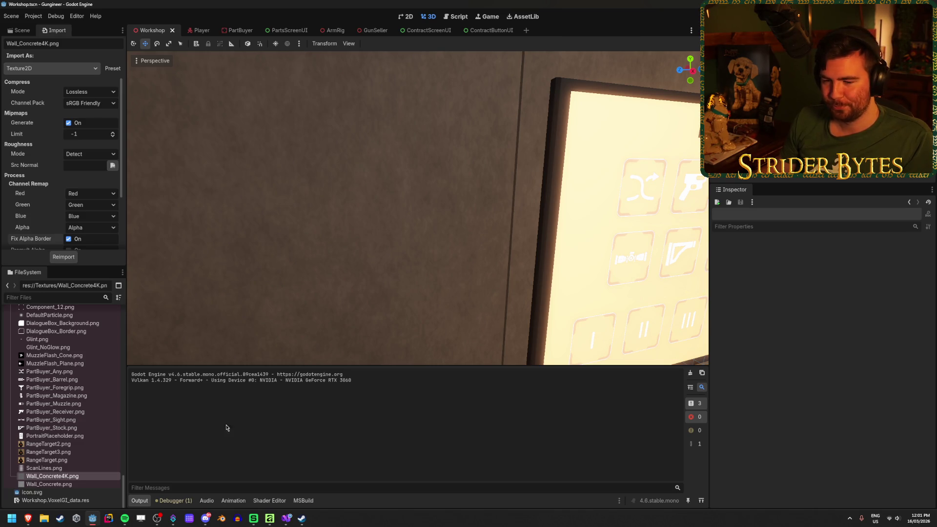
mouse_move(90, 449)
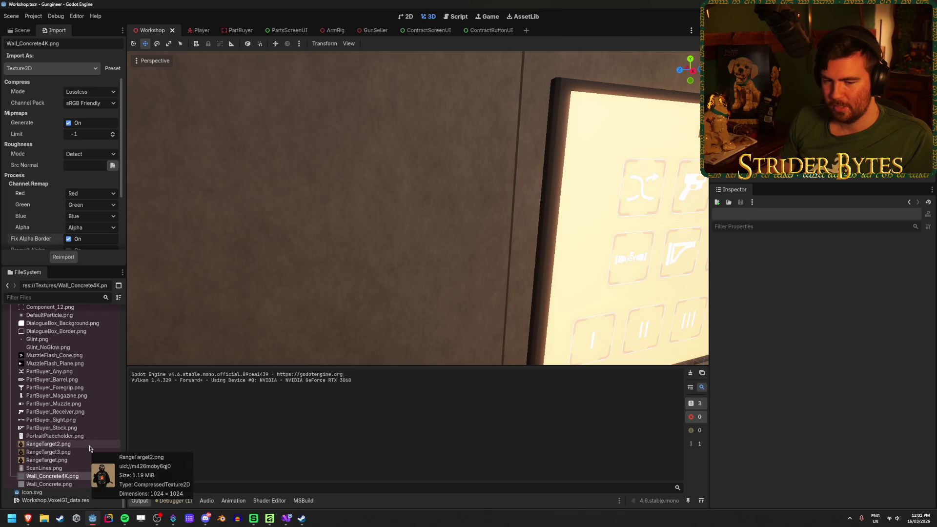
Open Materials/Concrete_Wall.tres in the Inspector and bring up its Albedo Texture options.
click(19, 30)
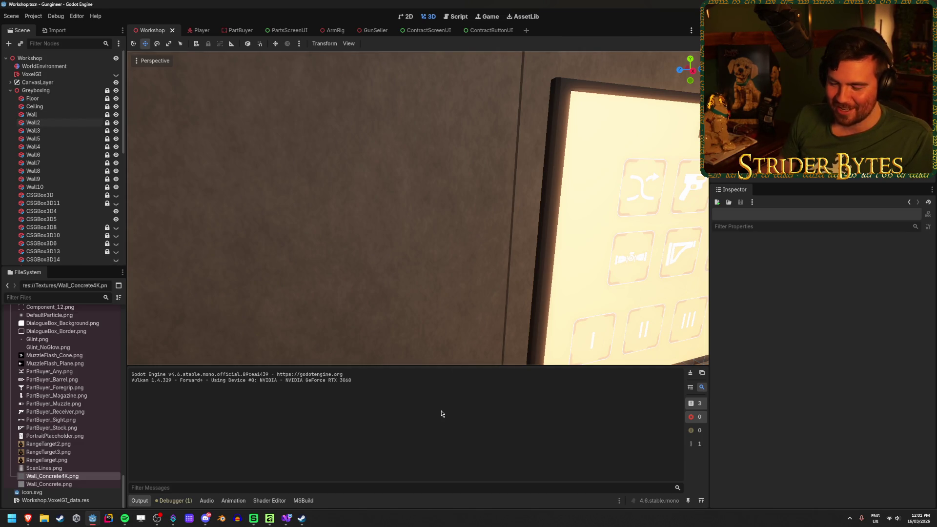
scroll(58, 366, up, 15)
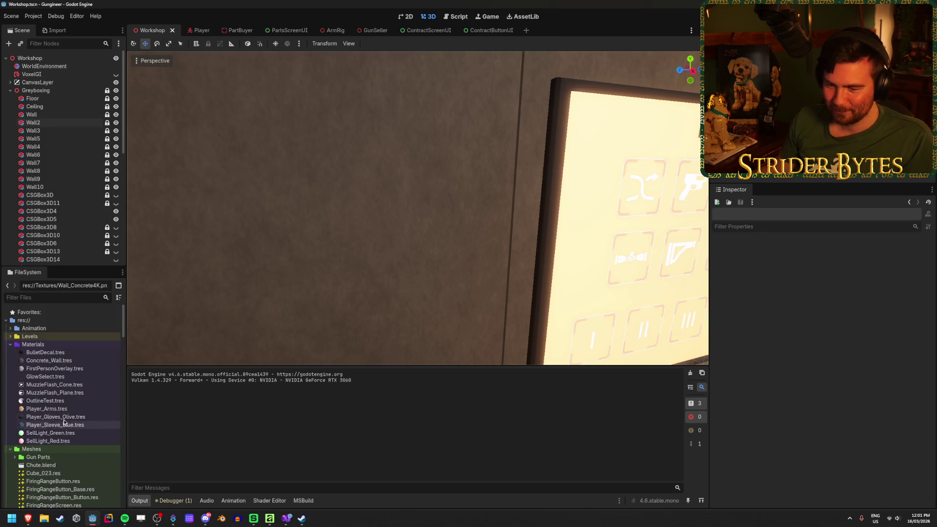
click(59, 361)
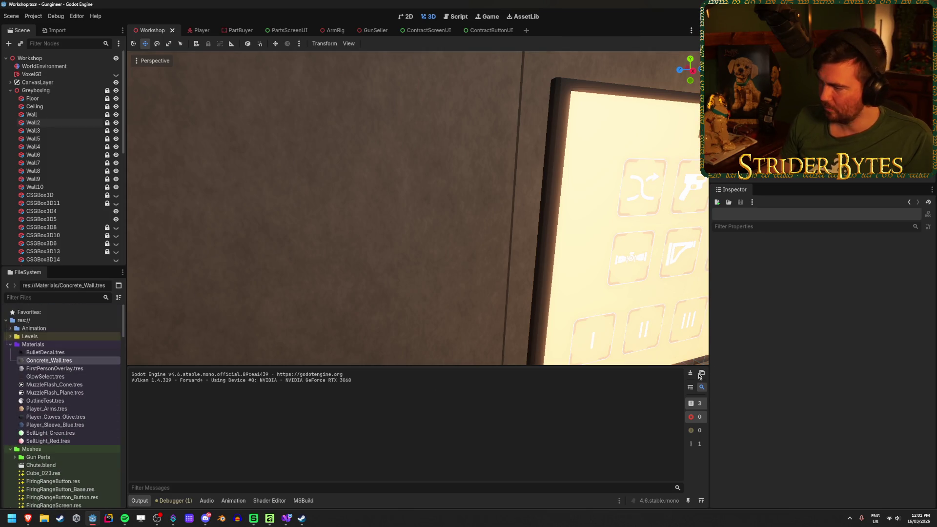
double_click(76, 361)
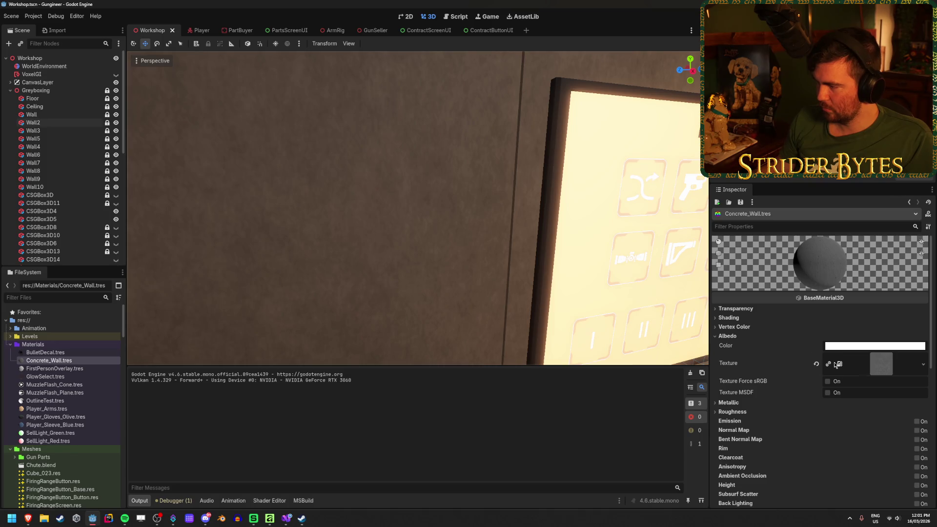
click(922, 364)
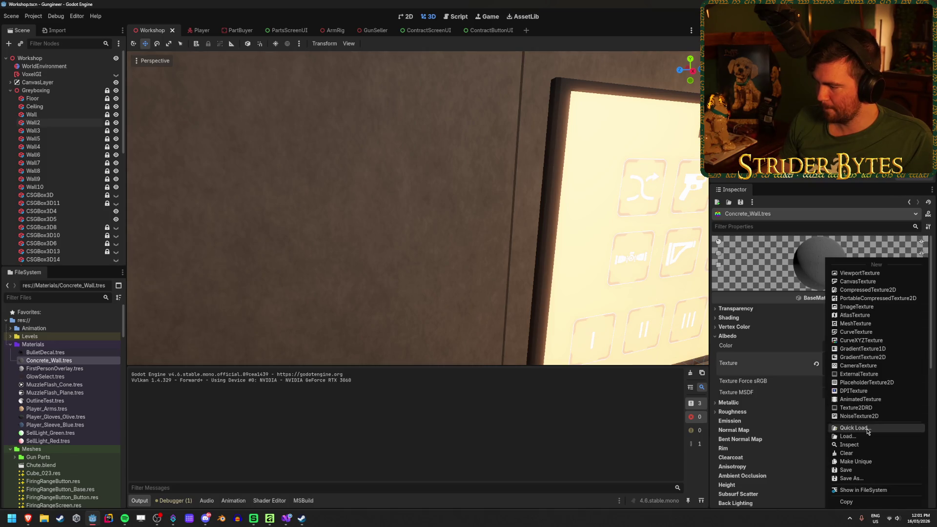
Quick Load Wall_Concrete.png into the Concrete_Wall material's Albedo texture slot, replacing the 4K version.
click(867, 430)
scroll(497, 343, down, 3)
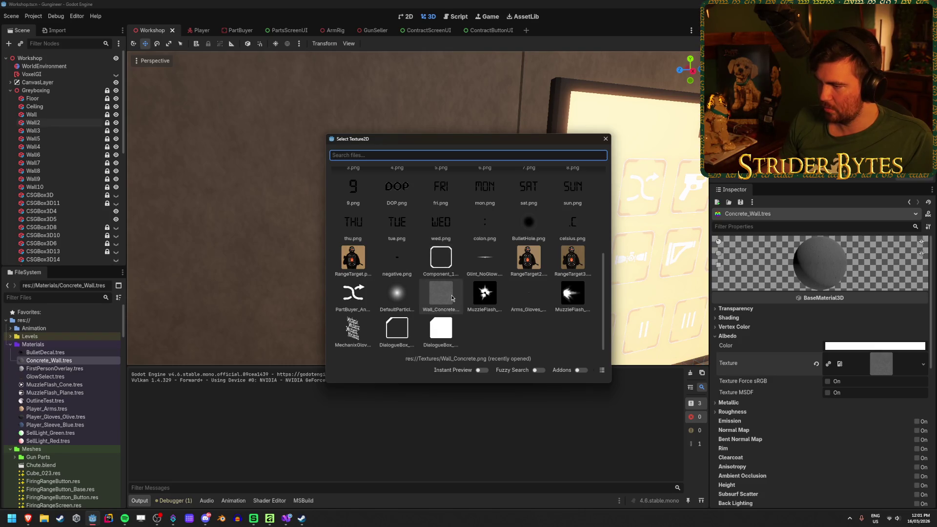
scroll(452, 298, up, 2)
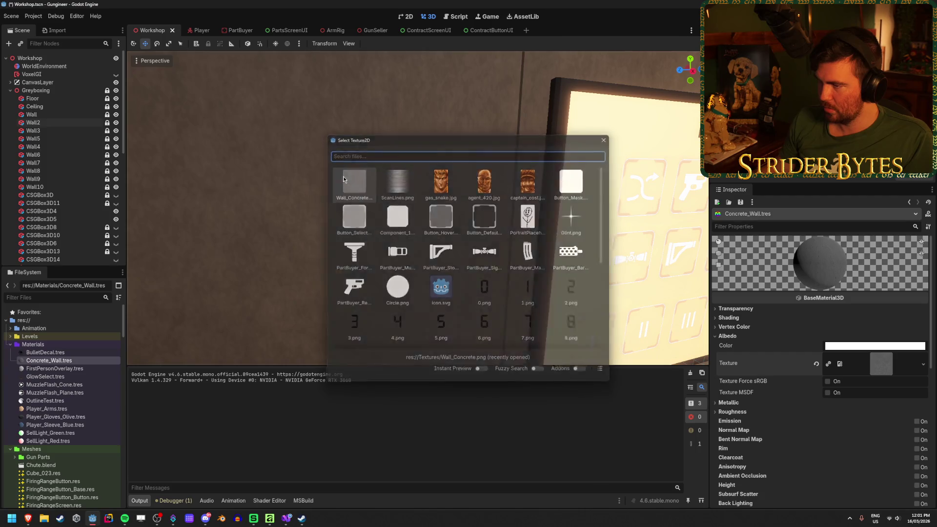
double_click(344, 177)
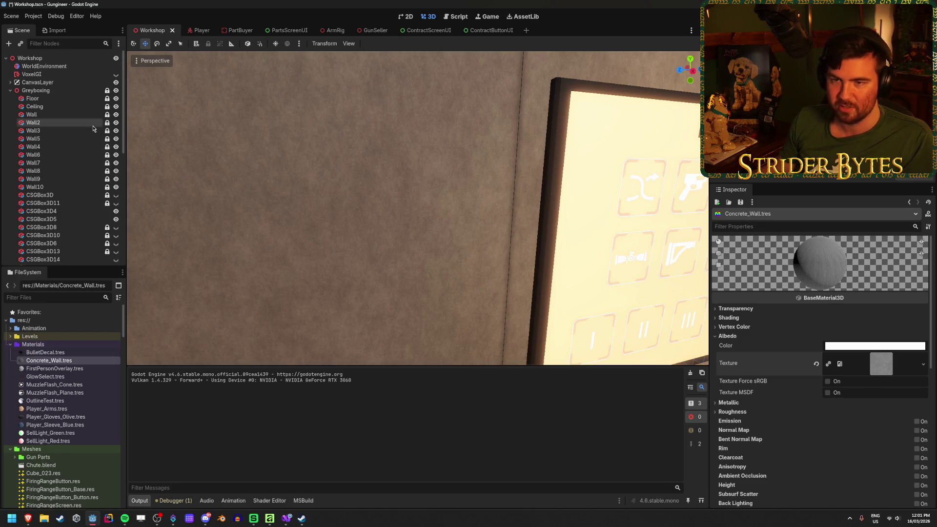
scroll(54, 452, down, 15)
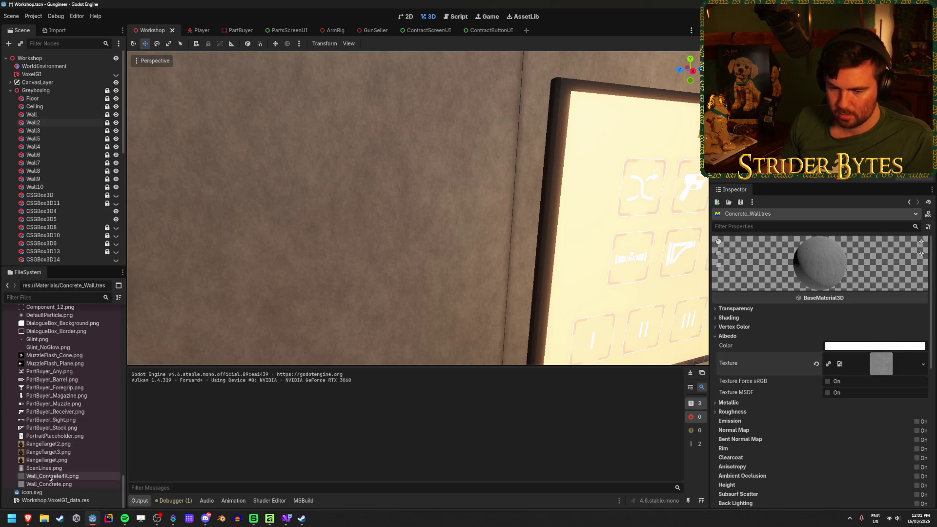
Reimport Wall_Concrete.png with its compression mode set to Lossless.
mouse_move(50, 478)
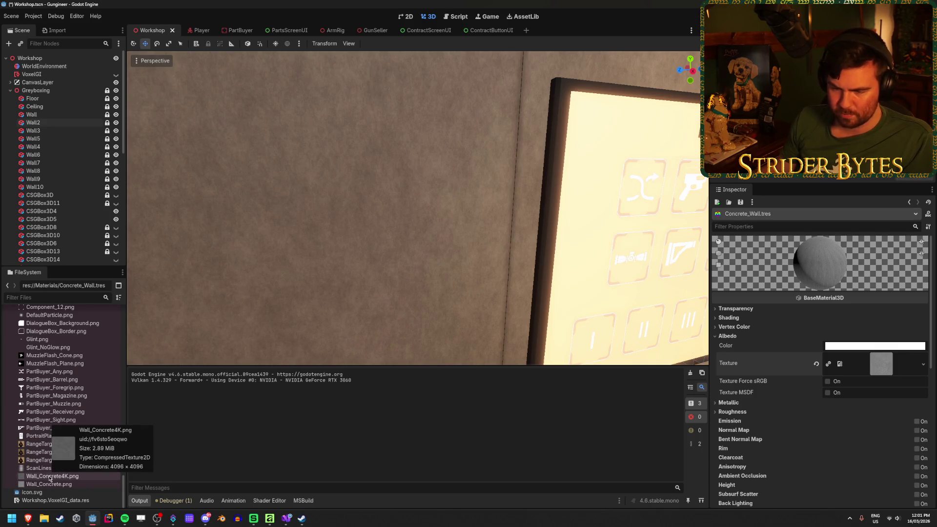
click(50, 486)
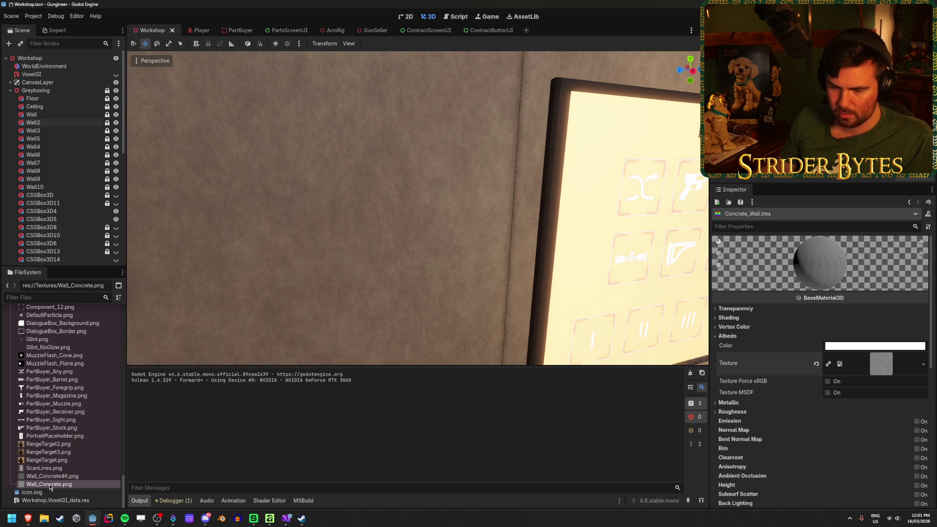
click(61, 32)
click(92, 91)
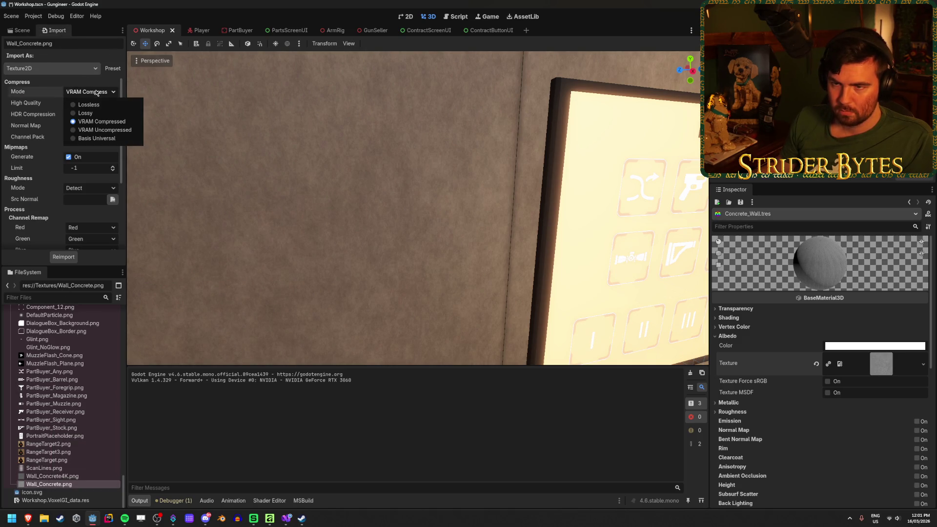
click(97, 104)
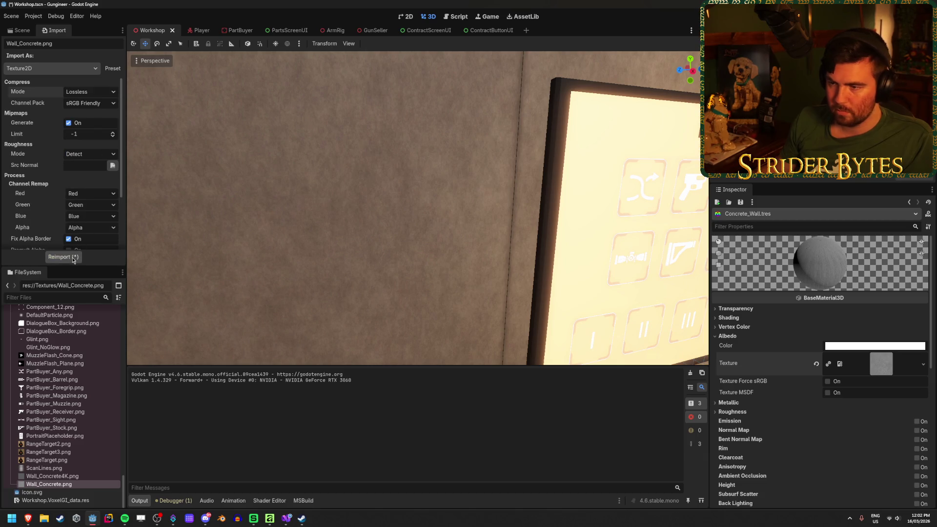
click(73, 259)
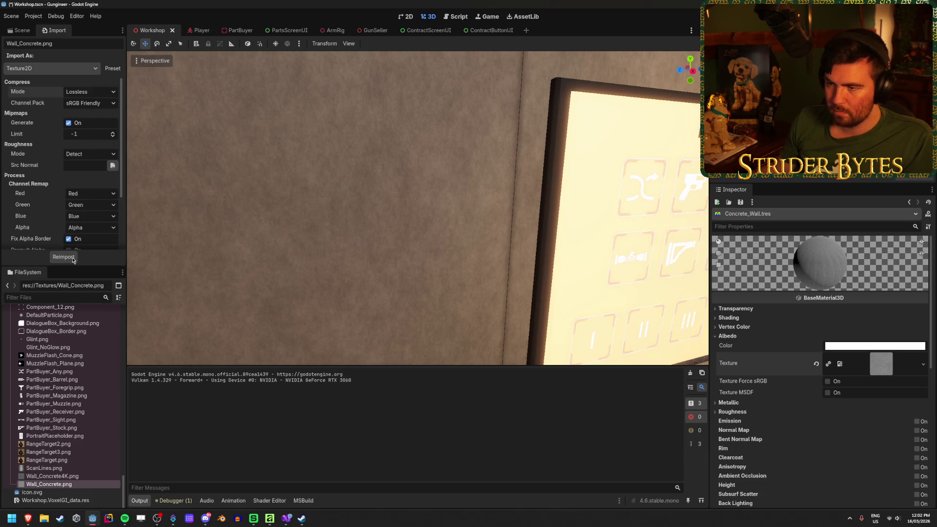
Confirm Lossless compression and sRGB Friendly channel packing, then reimport the texture again.
click(104, 92)
click(107, 92)
click(87, 102)
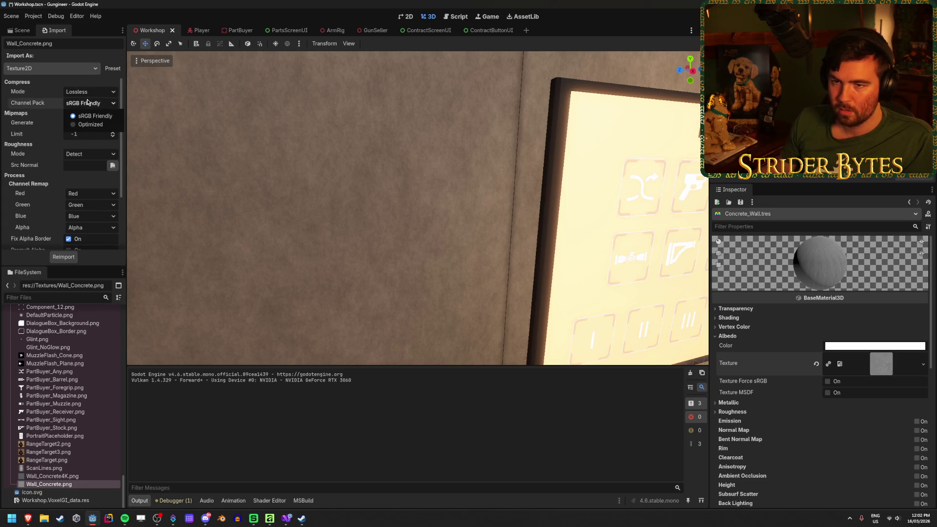
click(92, 116)
click(63, 257)
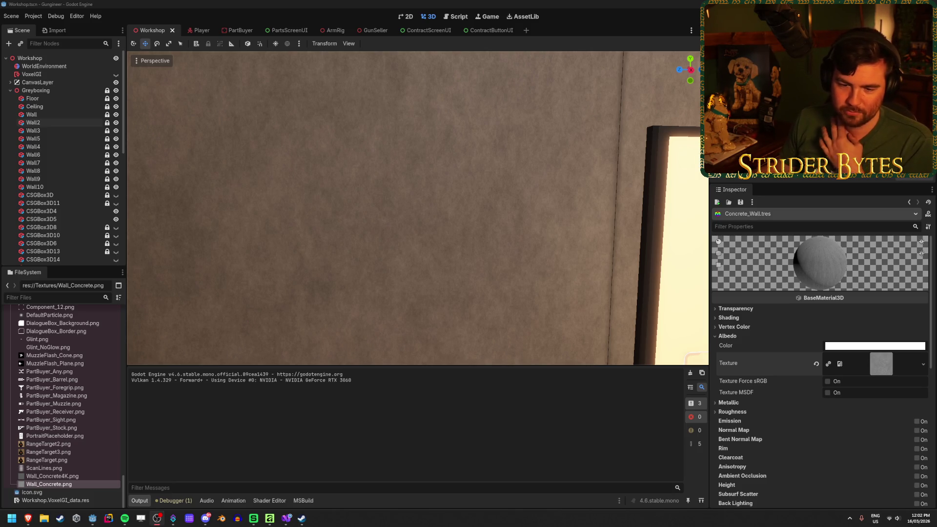
click(282, 3)
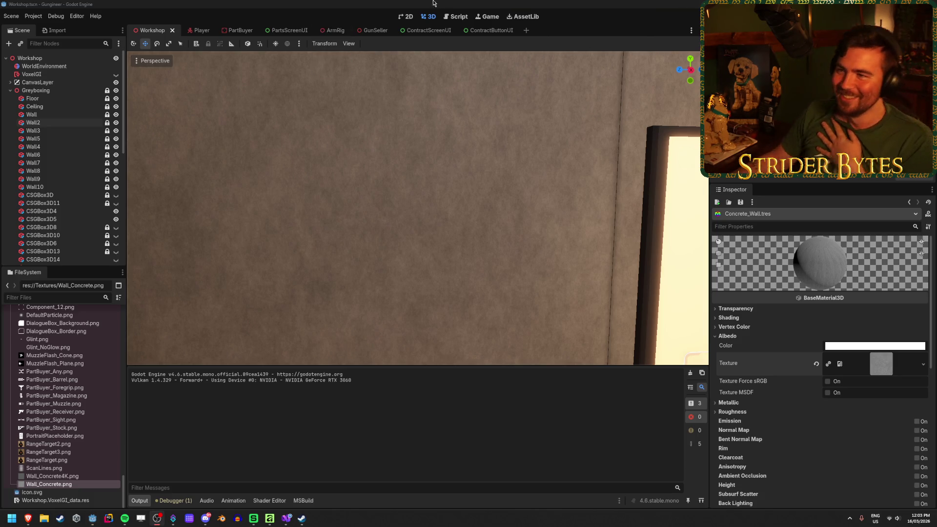
click(306, 179)
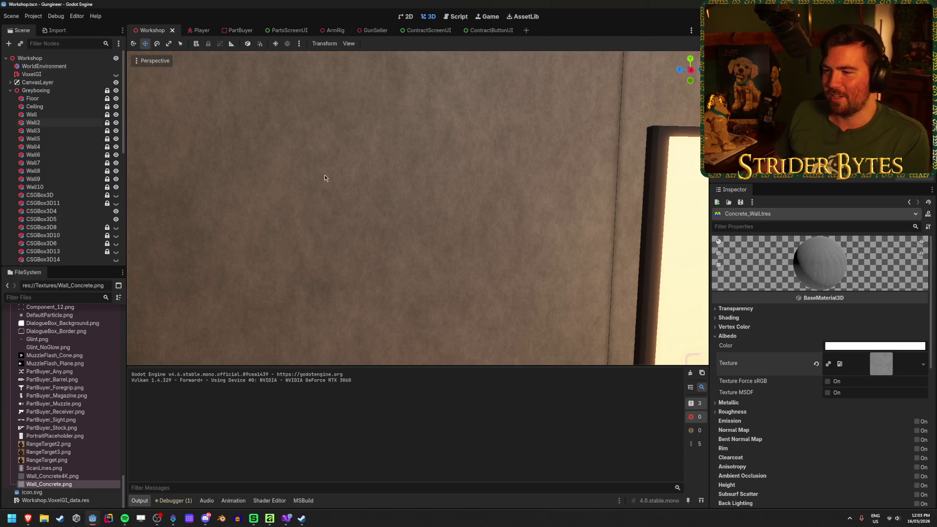
Quick Load Wall_Concrete.png into the Concrete_Wall material's Albedo texture slot.
scroll(445, 201, down, 5)
scroll(445, 200, up, 4)
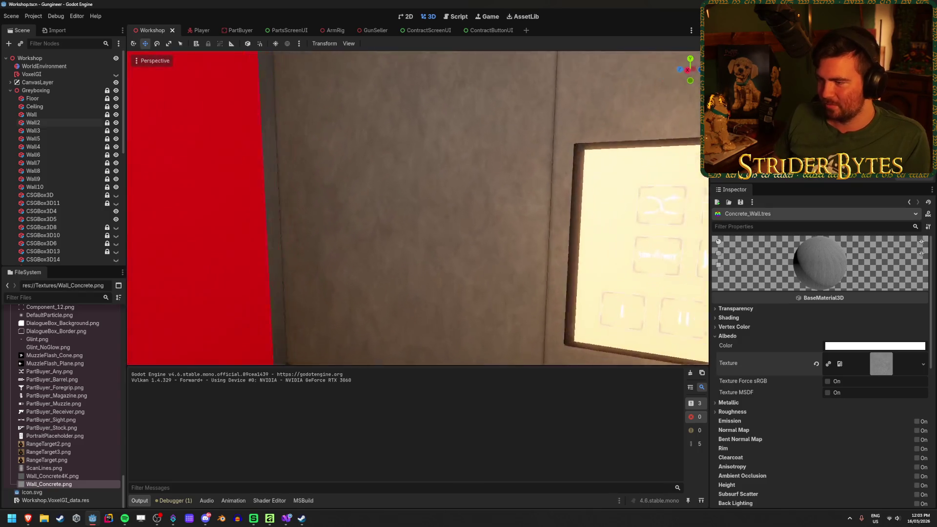
scroll(418, 208, up, 5)
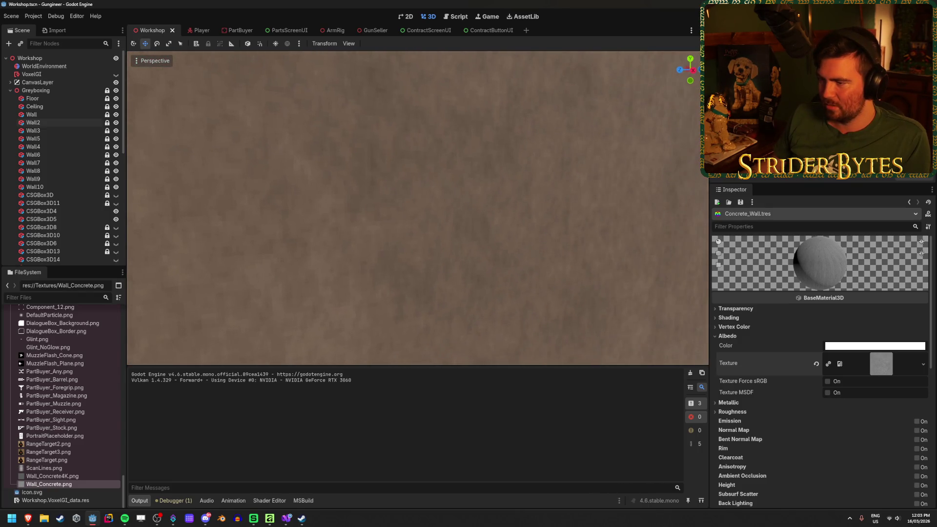
click(923, 365)
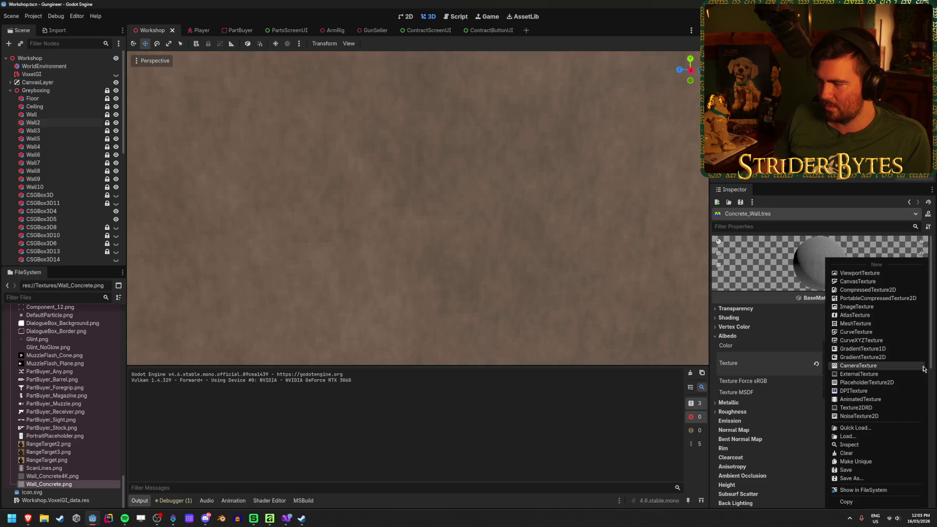
click(859, 428)
mouse_move(437, 144)
mouse_down()
mouse_move(563, 202)
mouse_move(657, 227)
mouse_up()
scroll(667, 377, down, 5)
click(667, 377)
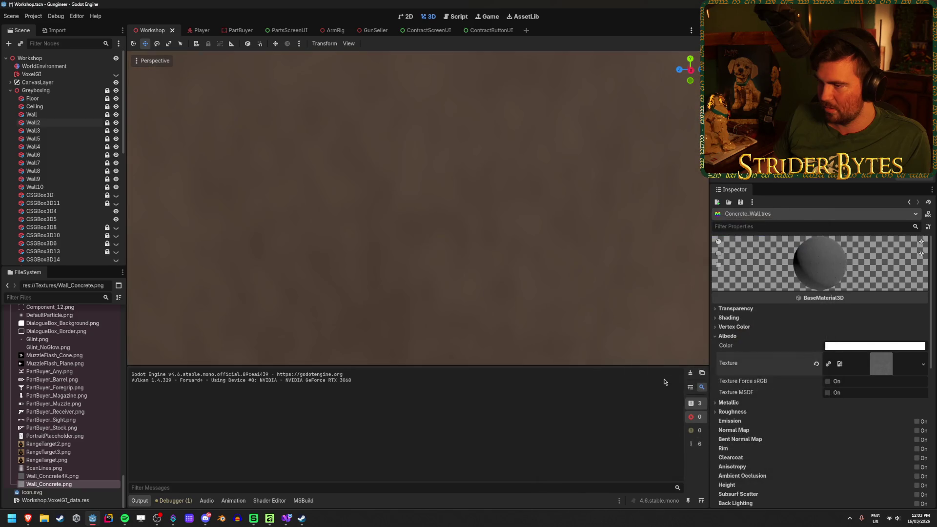
mouse_move(467, 238)
mouse_down()
mouse_move(439, 234)
mouse_move(467, 238)
mouse_up()
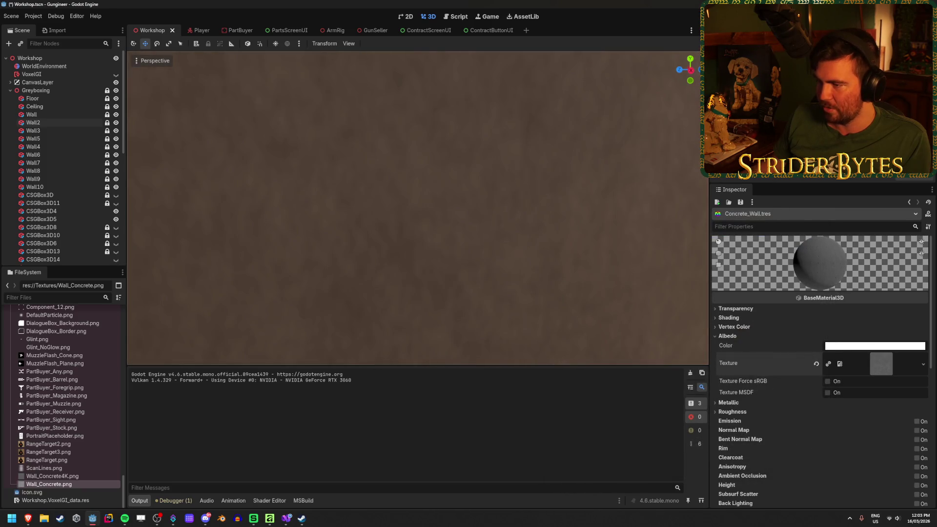
click(74, 477)
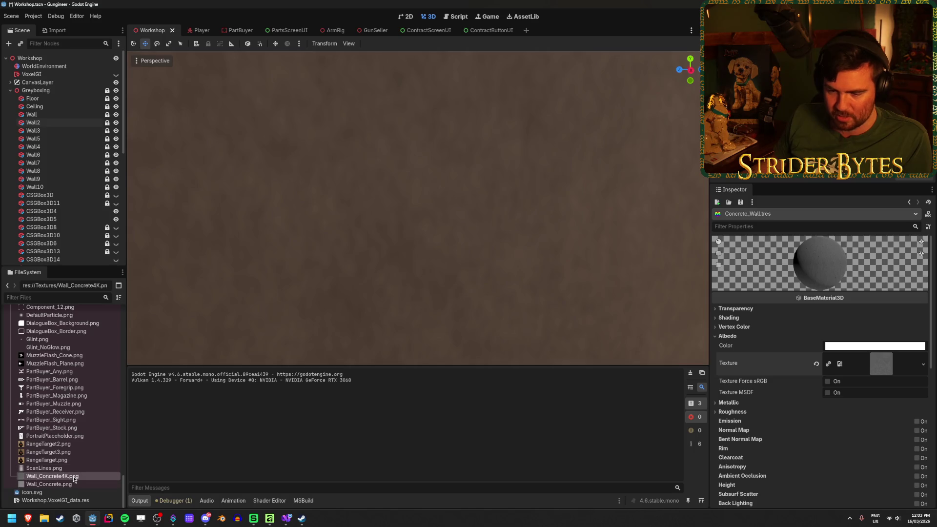
click(55, 30)
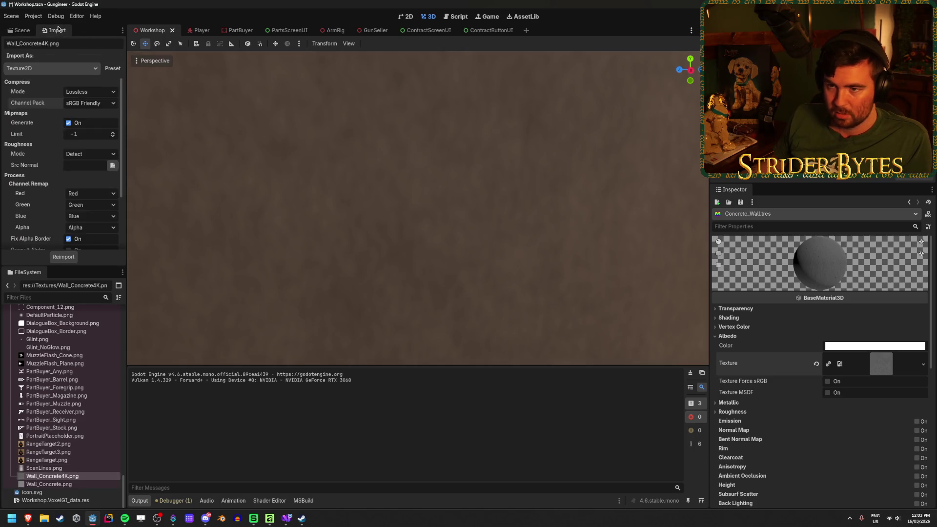
double_click(52, 476)
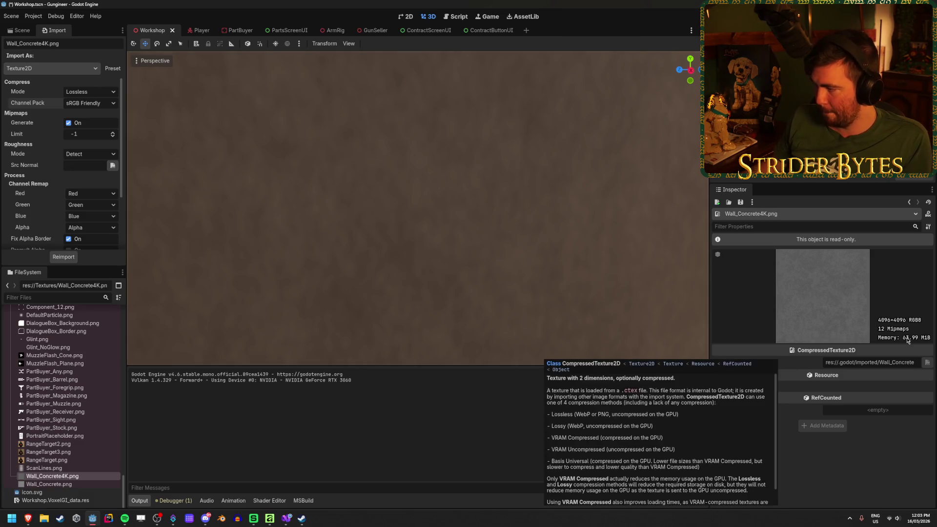
click(81, 486)
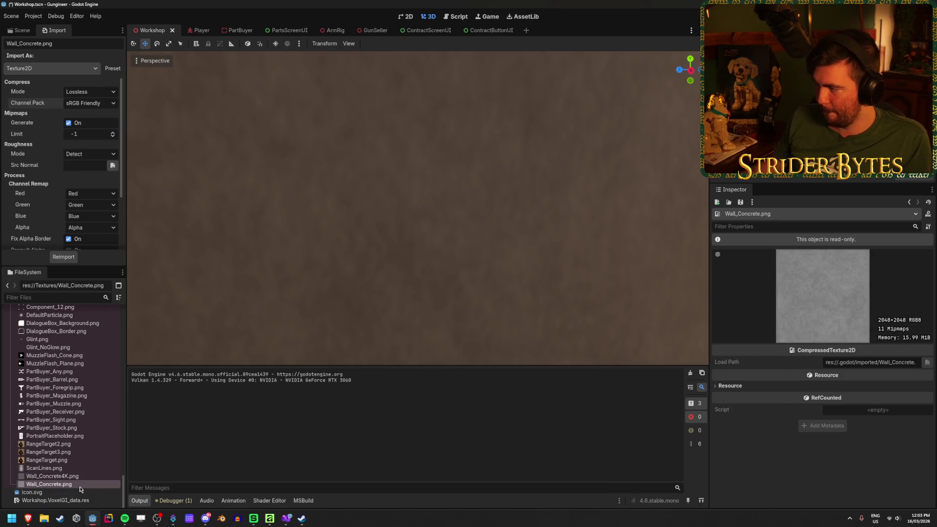
click(63, 476)
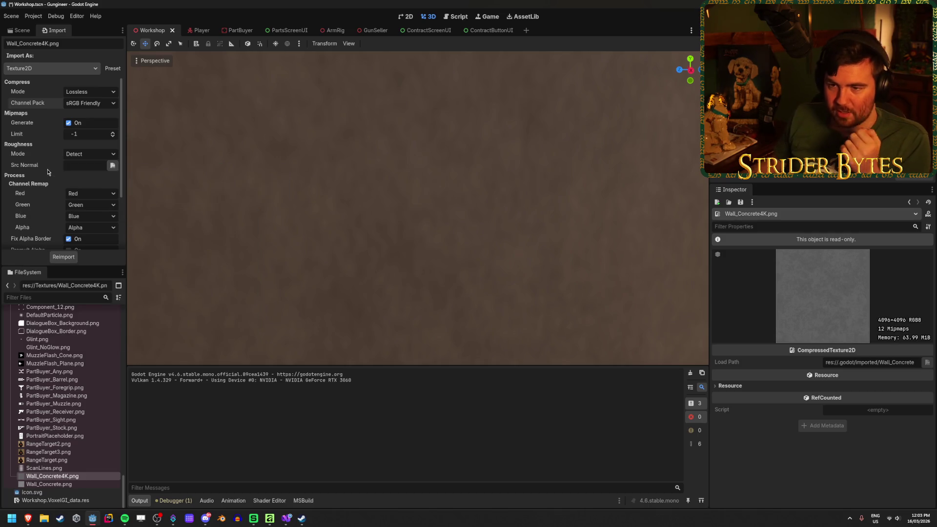
scroll(48, 165, down, 3)
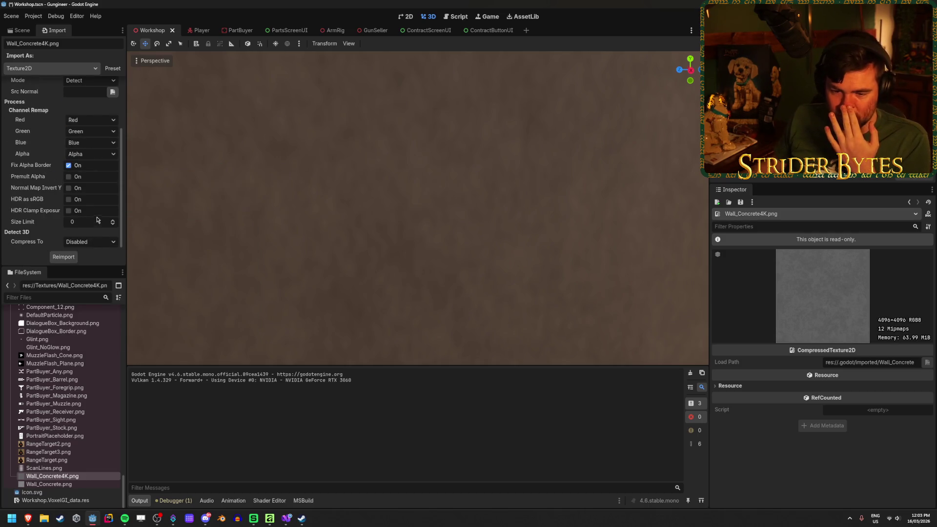
scroll(96, 215, up, 3)
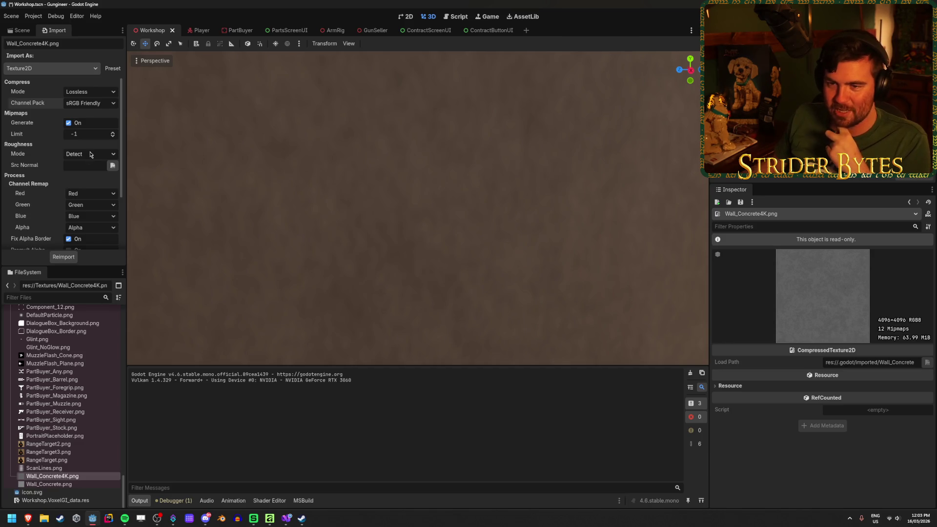
click(90, 154)
click(91, 155)
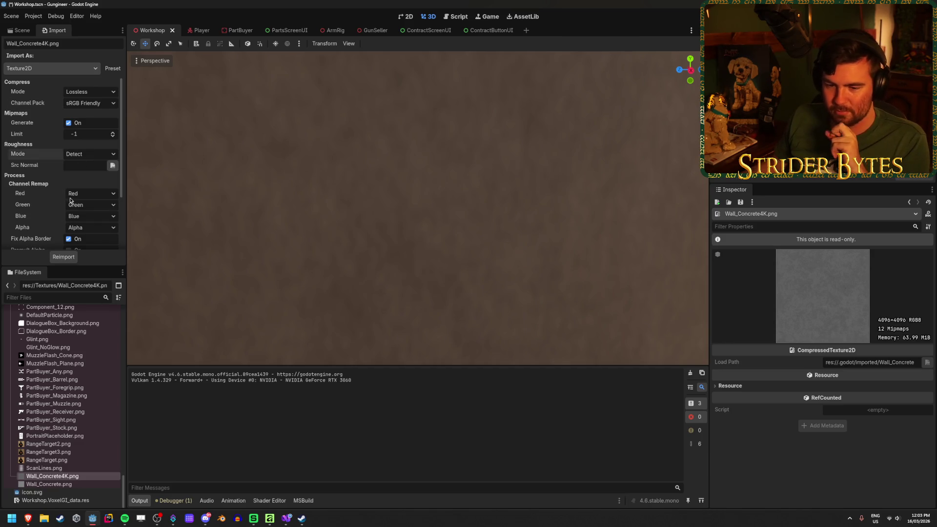
scroll(86, 196, down, 3)
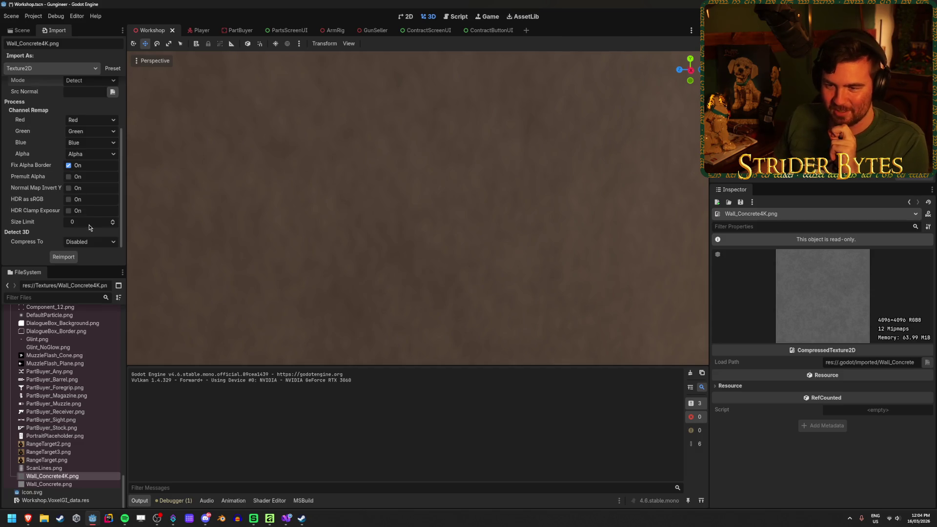
scroll(85, 204, up, 3)
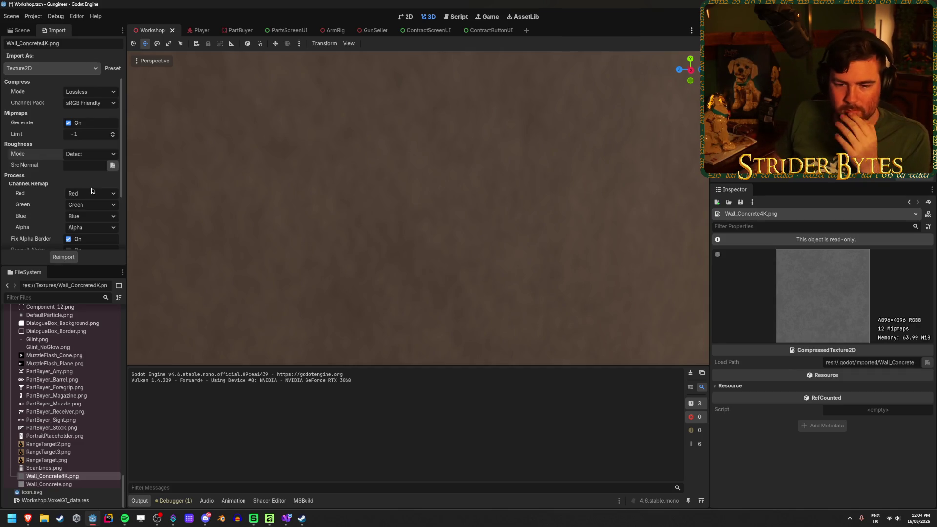
Save the Workshop scene with Ctrl+S and select Materials/Concrete_Wall.tres in FileSystem.
click(19, 31)
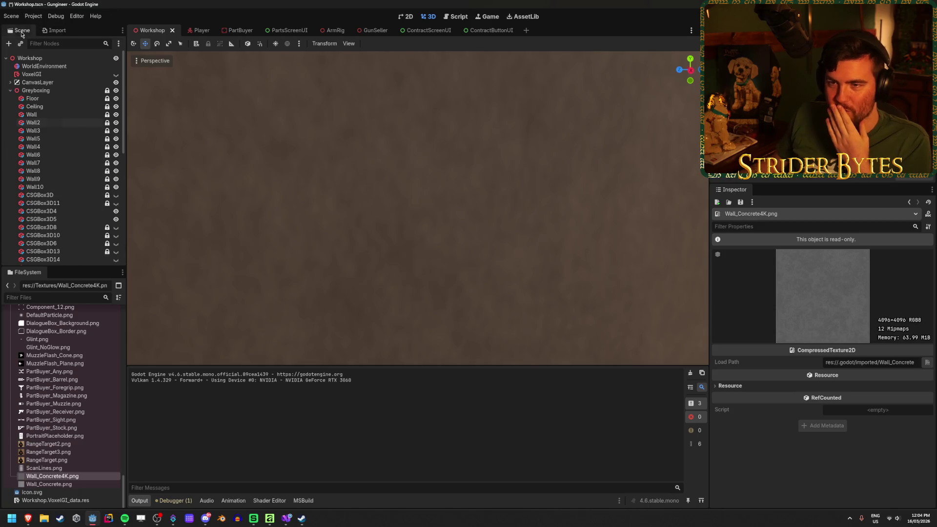
key(ctrl+s)
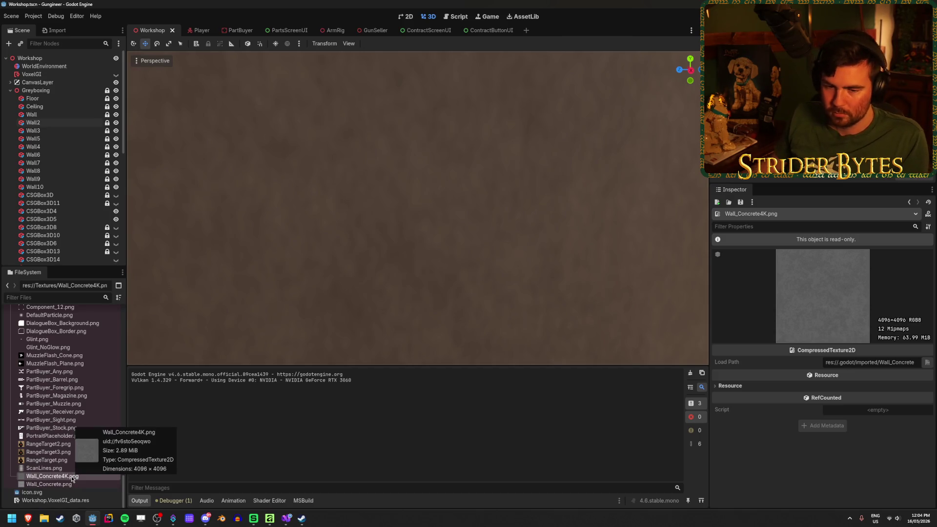
scroll(73, 464, up, 10)
scroll(74, 461, up, 10)
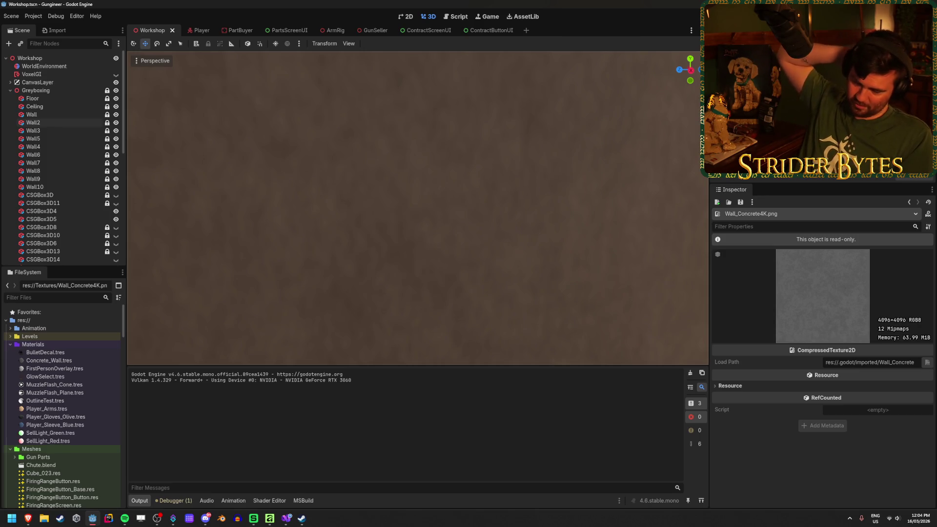
click(80, 361)
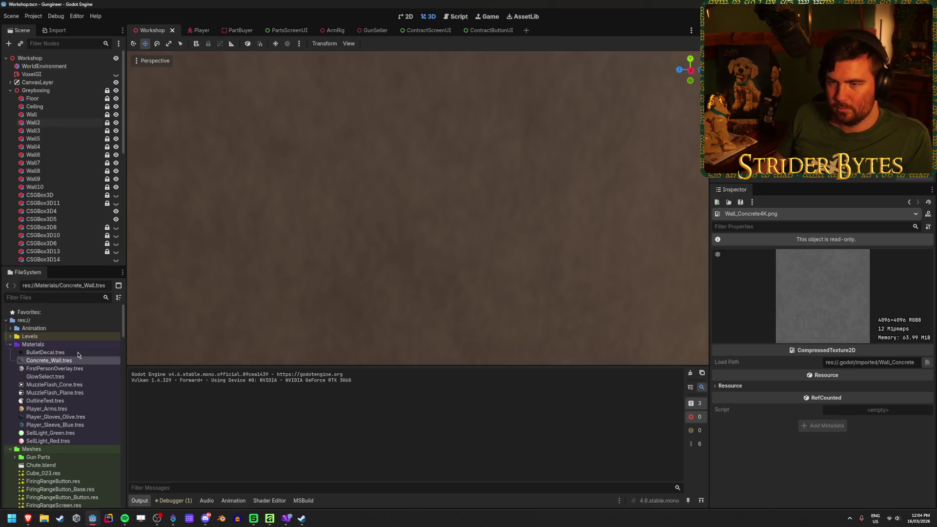
click(48, 124)
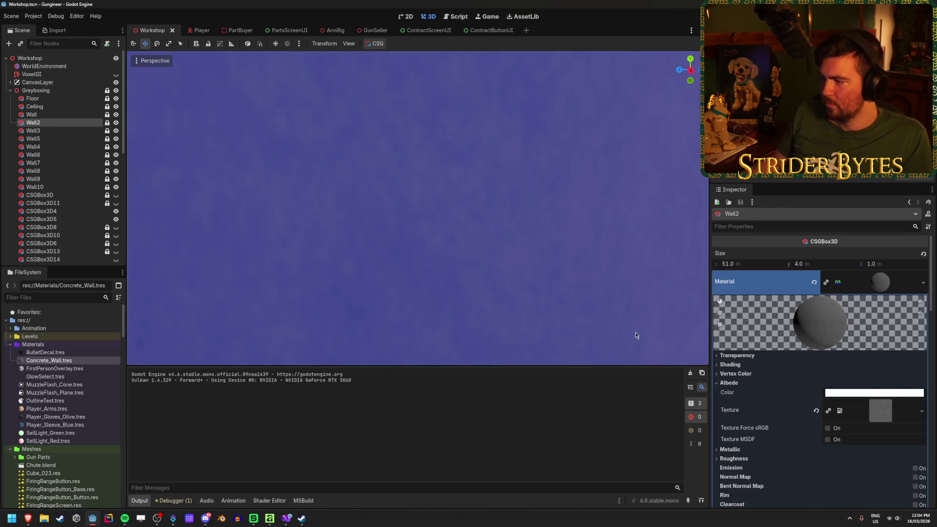
scroll(738, 343, down, 4)
scroll(741, 326, down, 2)
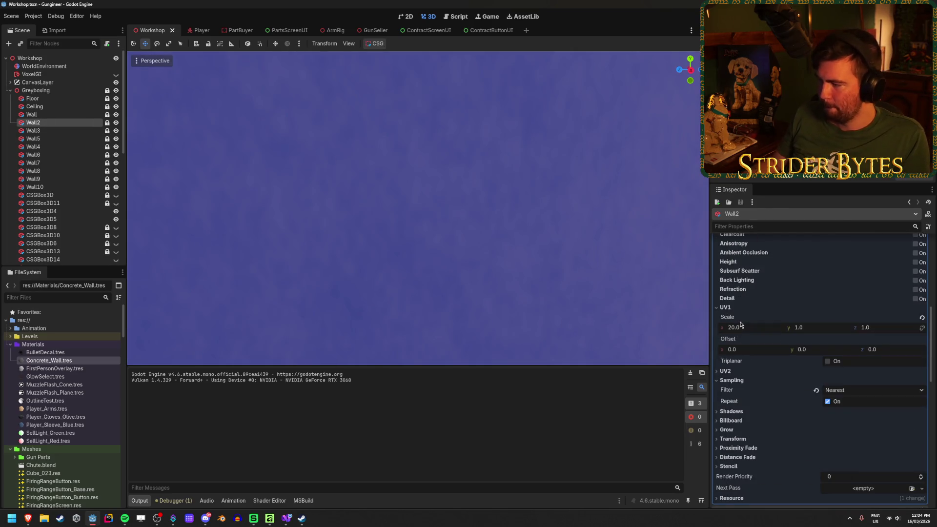
click(422, 299)
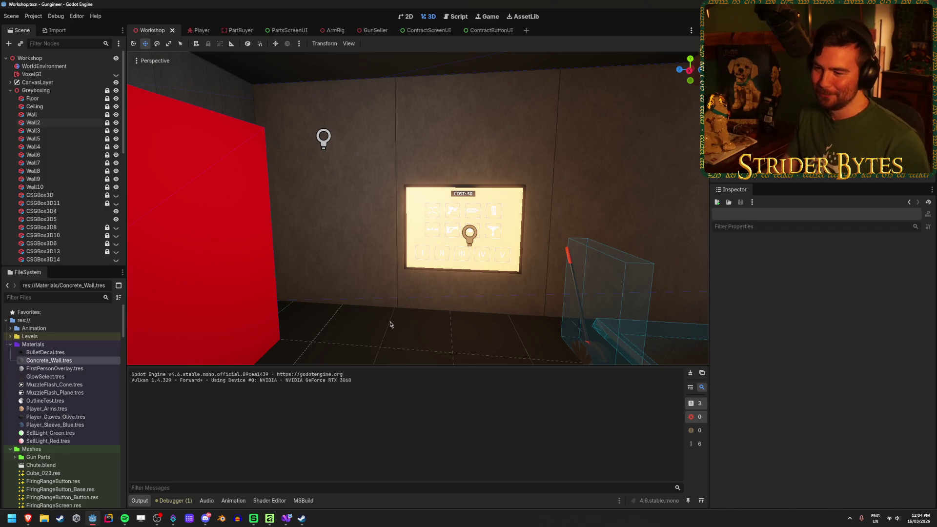
scroll(375, 311, up, 5)
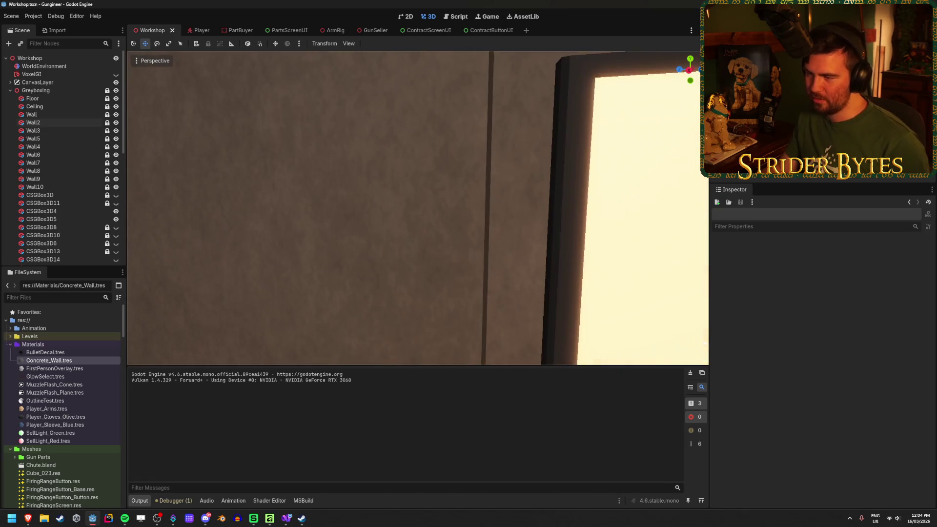
Load Wall_Concrete4K.png as the Albedo texture of the Concrete_Wall material.
scroll(417, 208, down, 5)
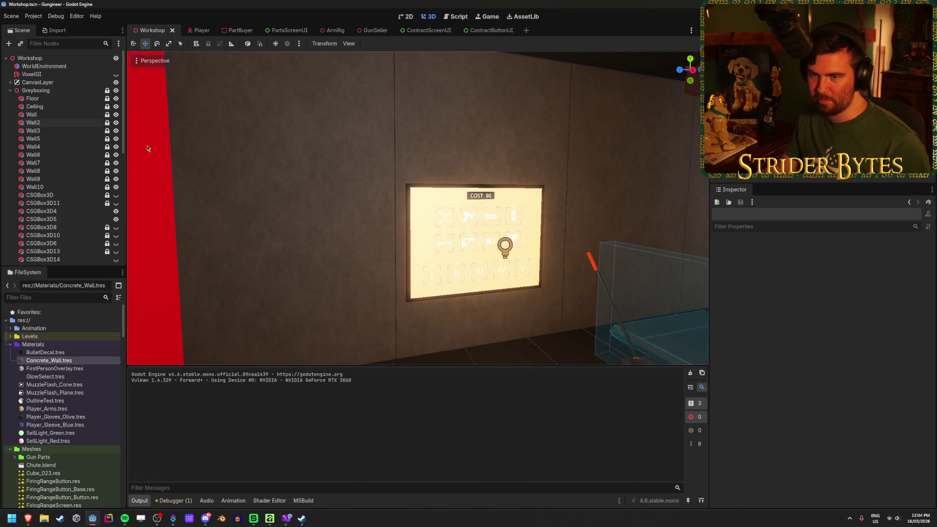
double_click(86, 363)
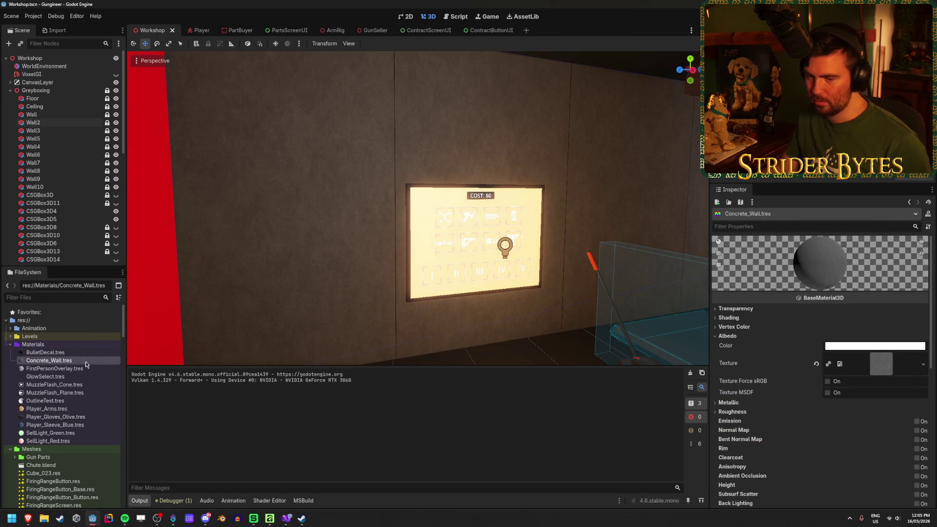
click(920, 364)
click(869, 430)
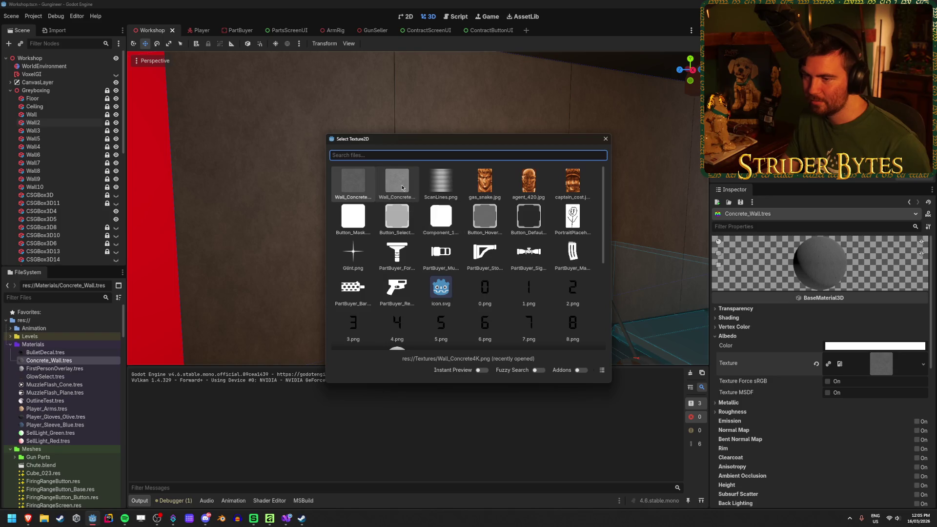
double_click(402, 188)
Save and run the game with F5 to playtest the walls.
scroll(564, 345, up, 10)
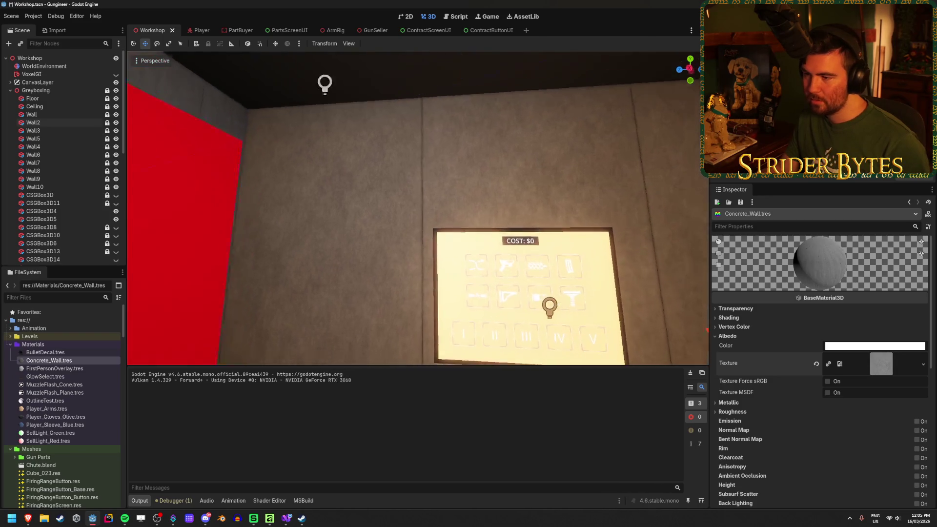
scroll(398, 150, down, 5)
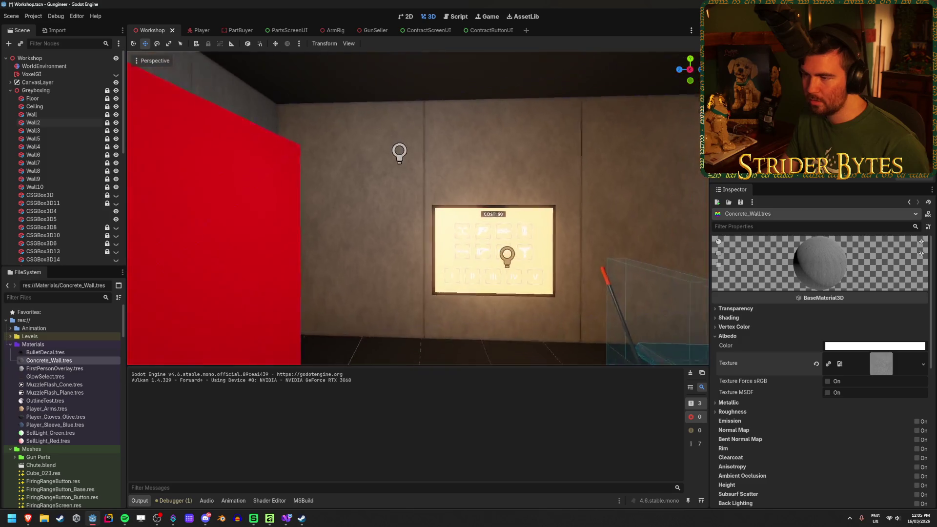
scroll(410, 146, up, 5)
scroll(417, 209, up, 5)
scroll(417, 208, down, 5)
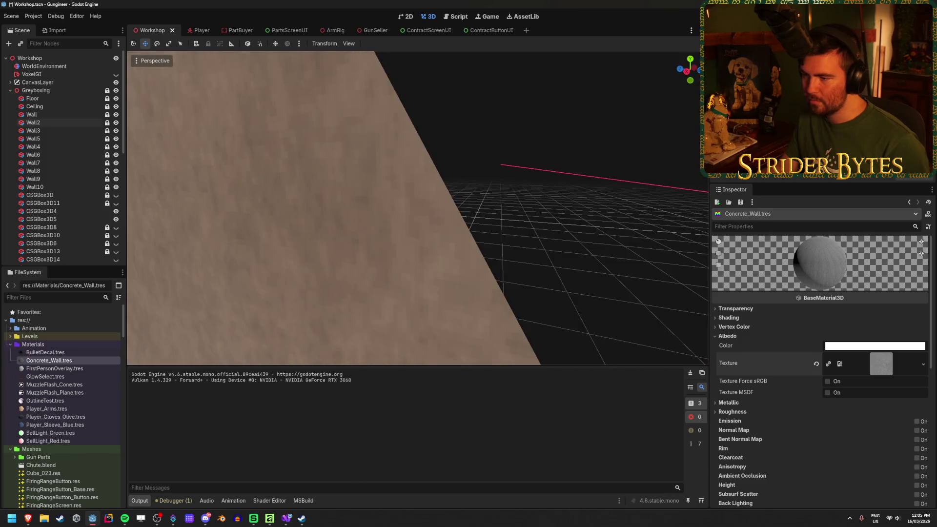
scroll(417, 209, up, 5)
scroll(417, 209, down, 5)
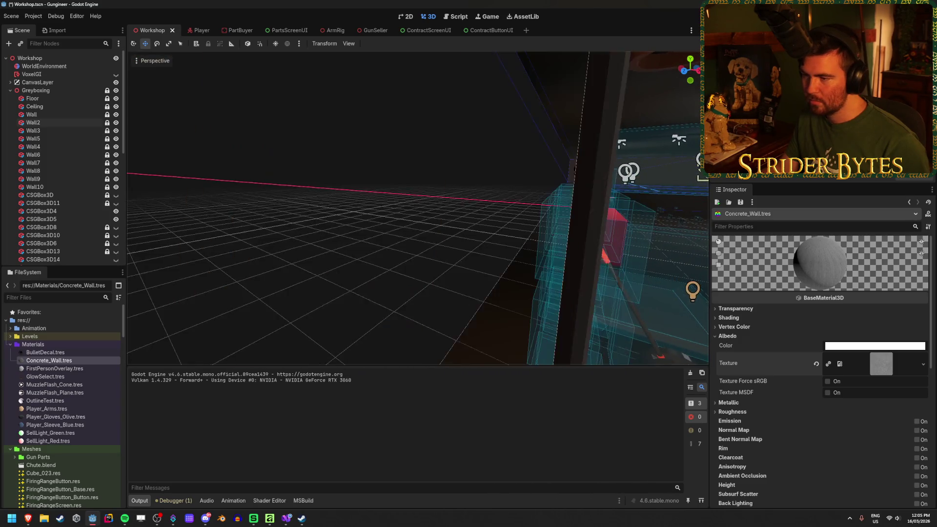
scroll(417, 209, down, 3)
key(F5)
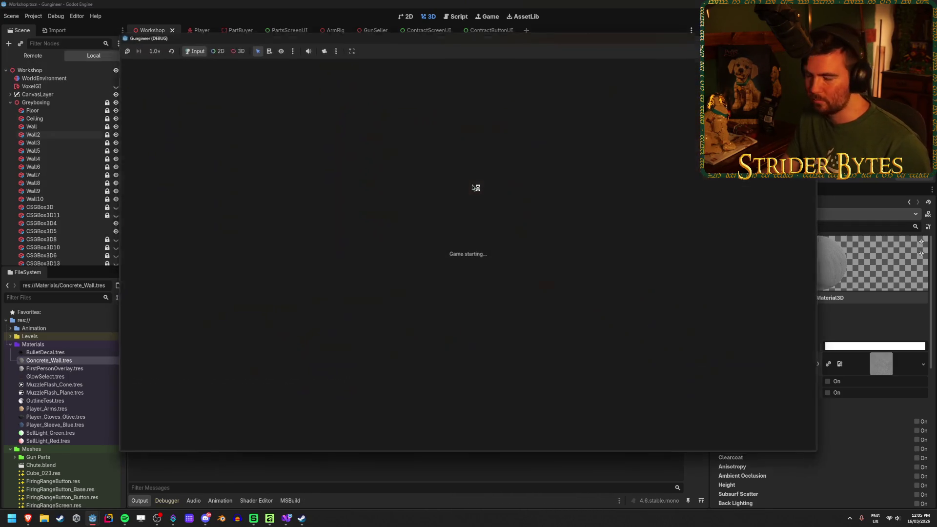
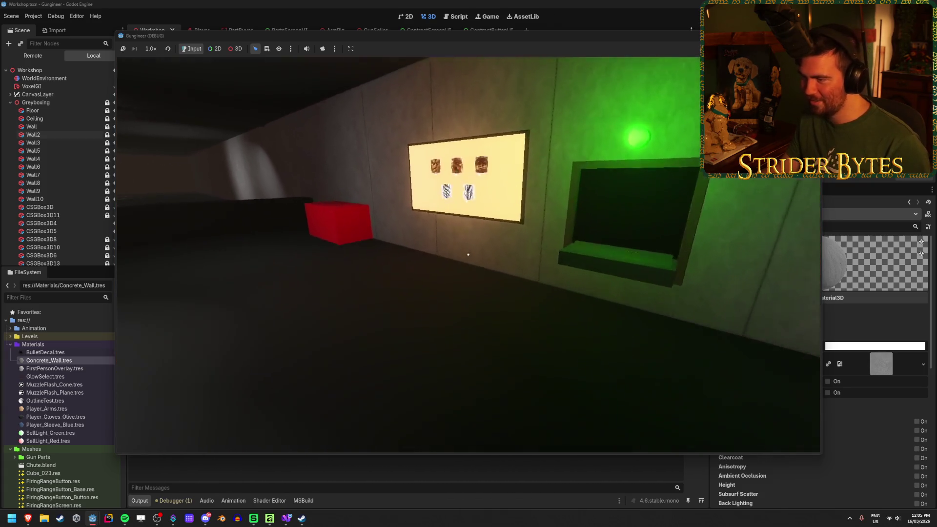
Walk up to the concrete wall panels in the running game to inspect the texture, then stop it.
key(s)
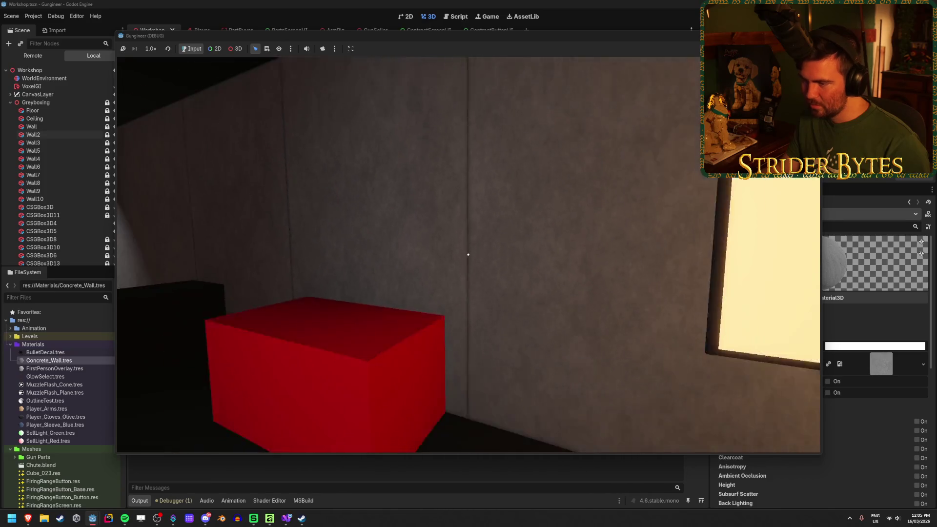
key(w)
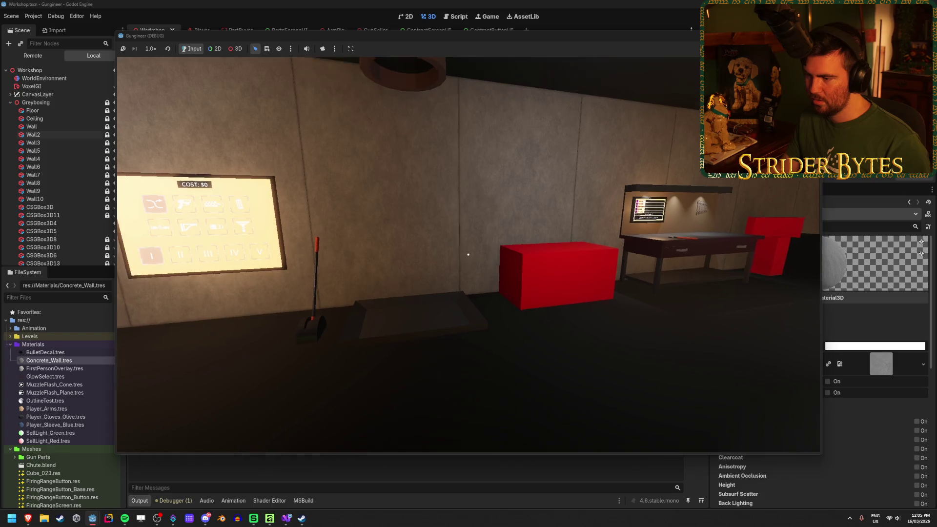
key(w)
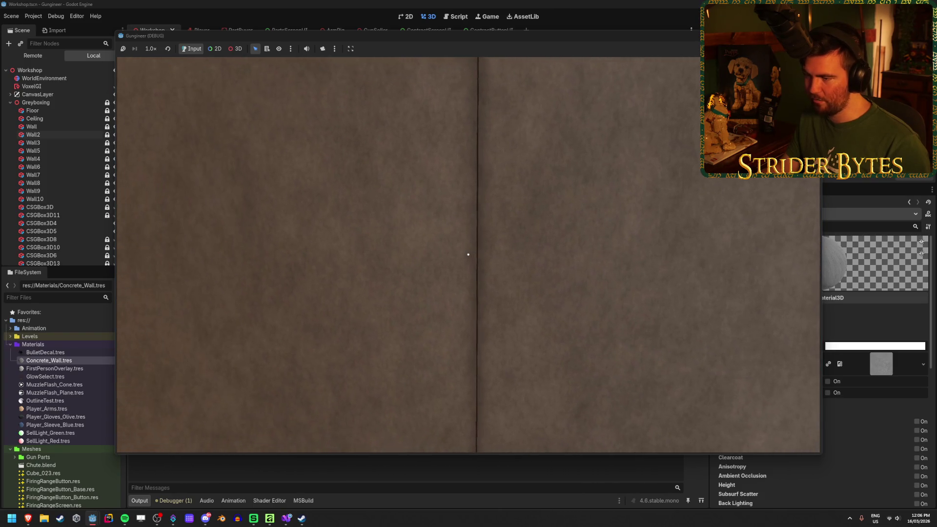
key(s)
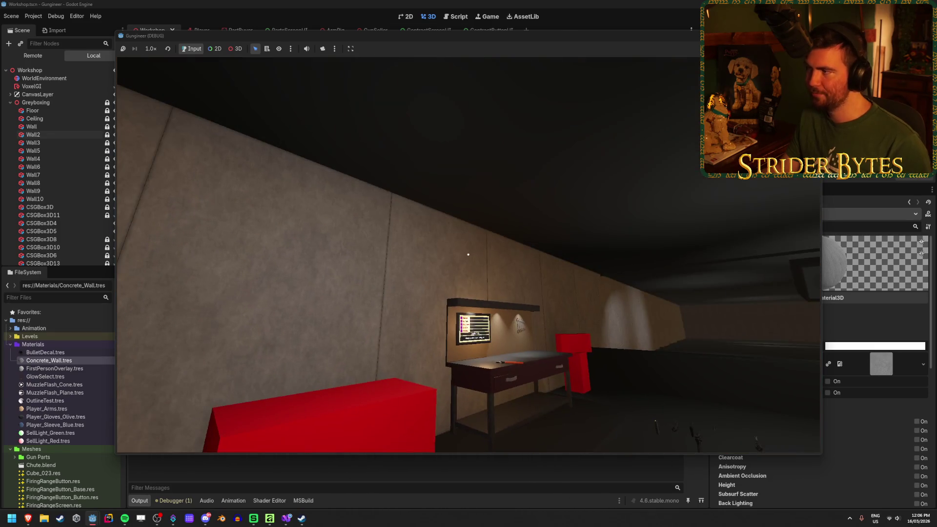
key(F8)
click(271, 519)
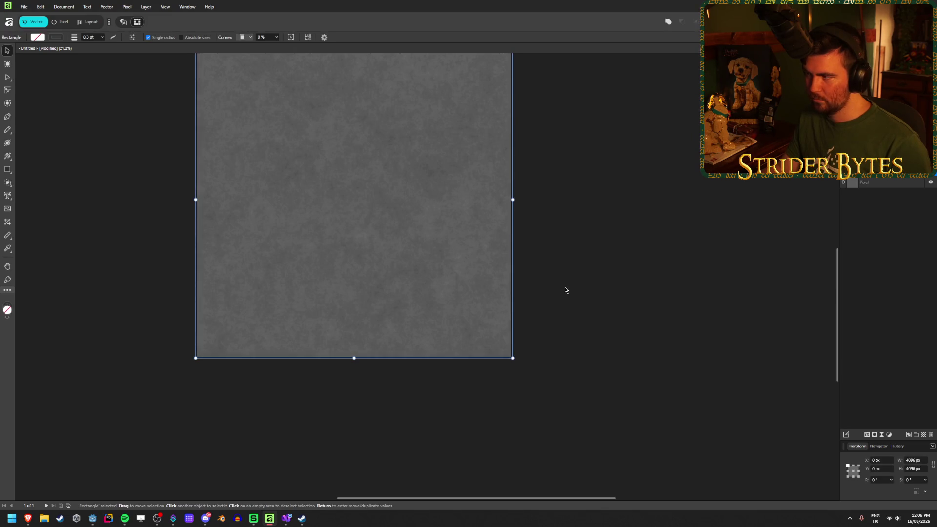
Undo back to the 2048 px concrete texture that fills the canvas.
key(ctrl+z)
key(ctrl+z)
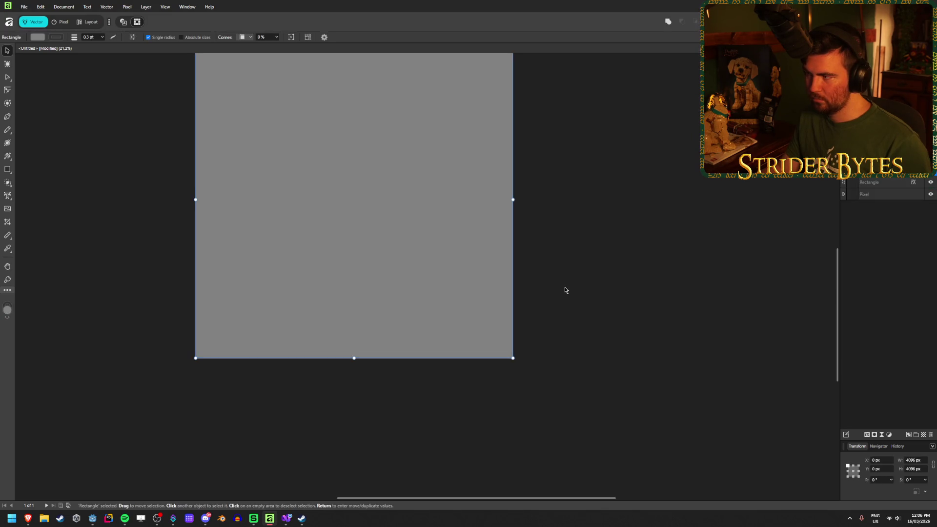
key(ctrl+z)
key(ctrl+z)
key(ctrl+z)
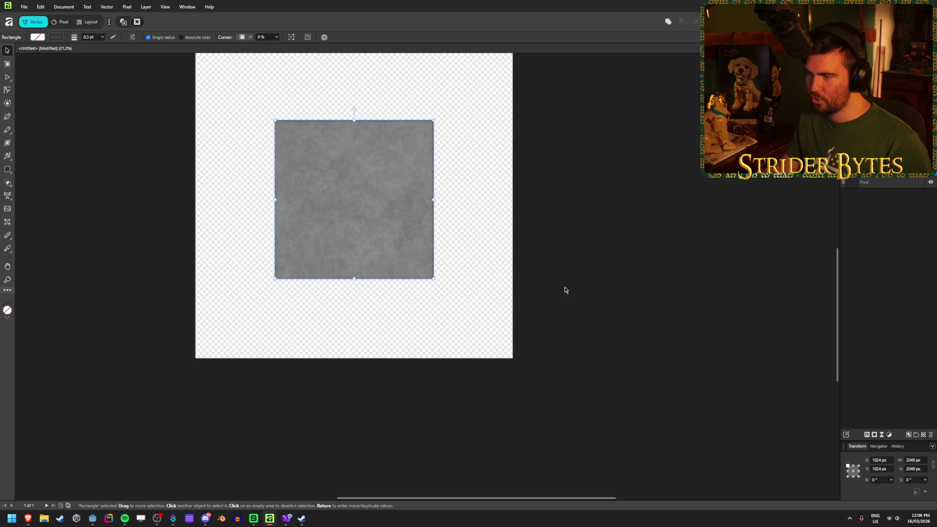
key(ctrl+z)
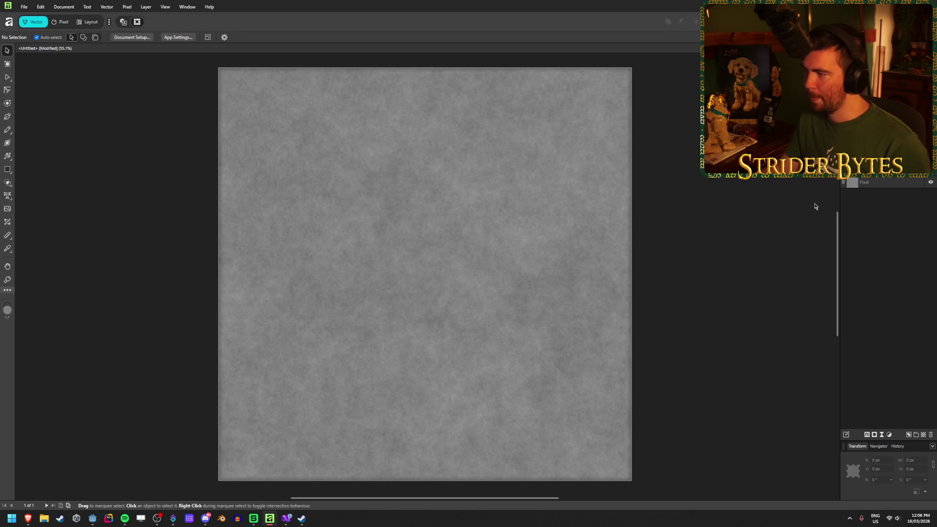
Zoom in on the texture and reselect its full-canvas rectangle.
key(ctrl+a)
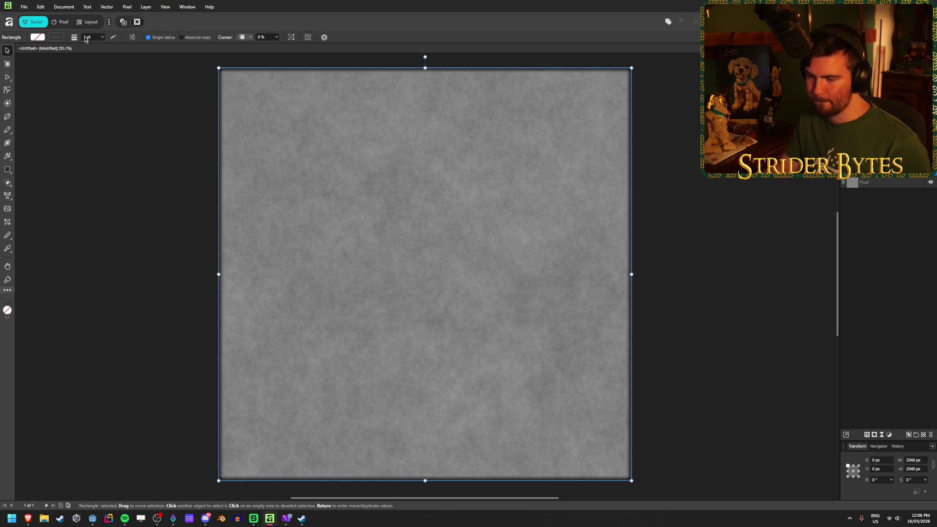
click(140, 416)
scroll(178, 498, up, 3)
scroll(282, 477, up, 5)
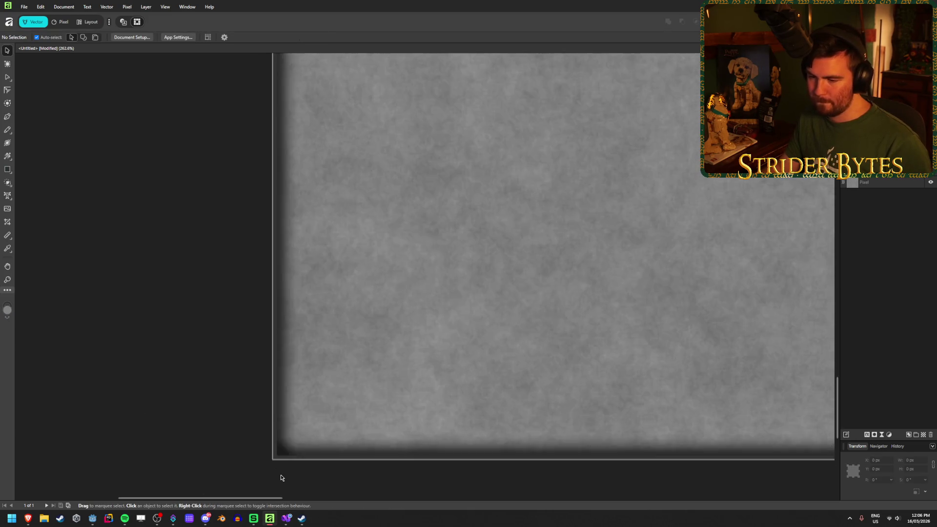
scroll(281, 477, up, 1)
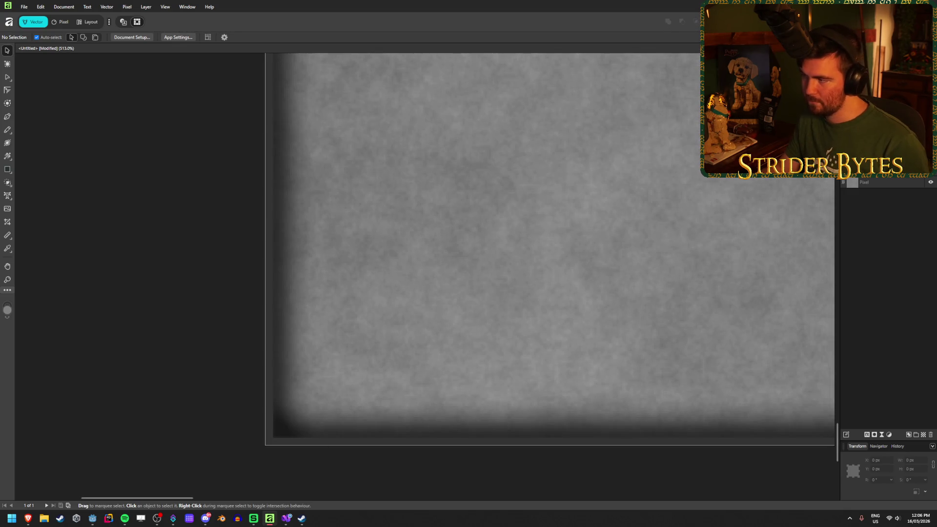
key(ctrl+a)
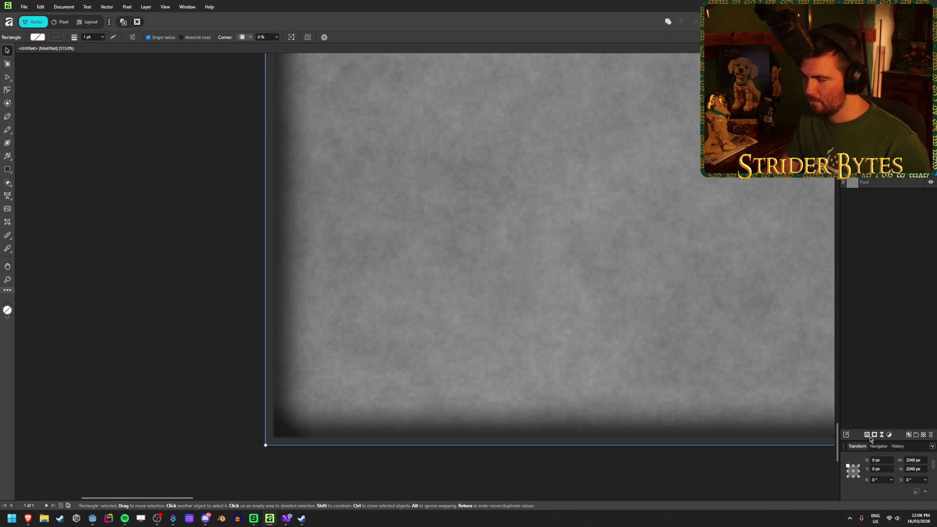
Set the rectangle's outer glow to a 24 px radius at 80% intensity.
click(867, 434)
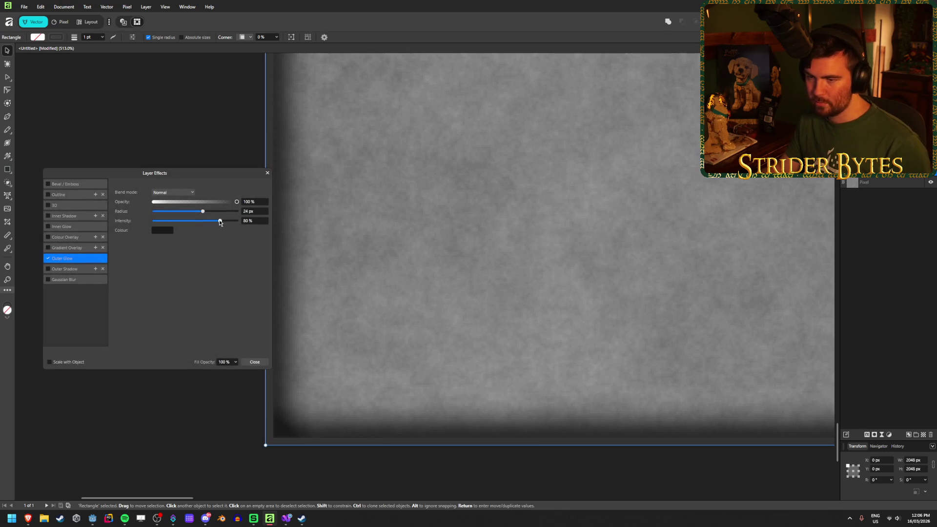
mouse_move(220, 224)
mouse_down()
mouse_move(201, 223)
mouse_move(242, 223)
mouse_move(173, 212)
mouse_move(231, 213)
mouse_move(201, 219)
mouse_up()
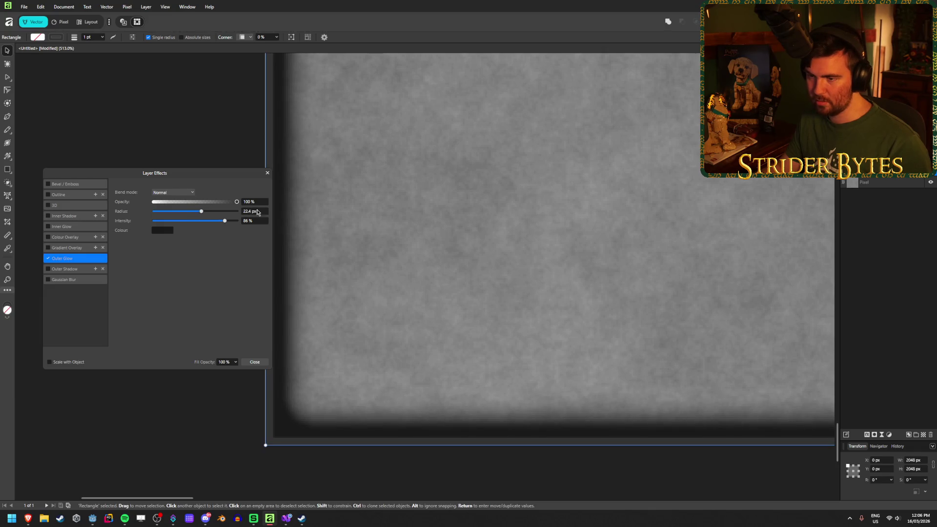
text(4)
key(Tab)
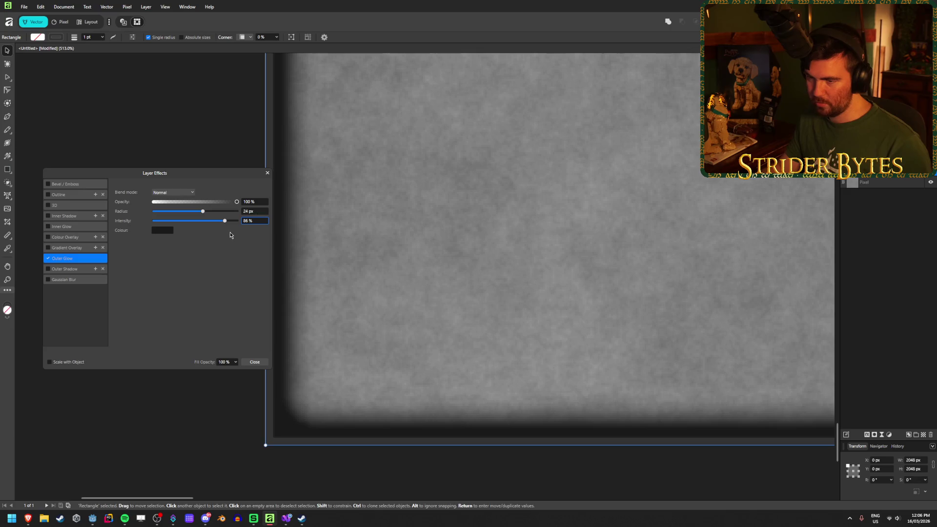
mouse_move(224, 221)
mouse_down()
mouse_move(209, 221)
mouse_move(219, 225)
mouse_up()
click(254, 221)
text(80)
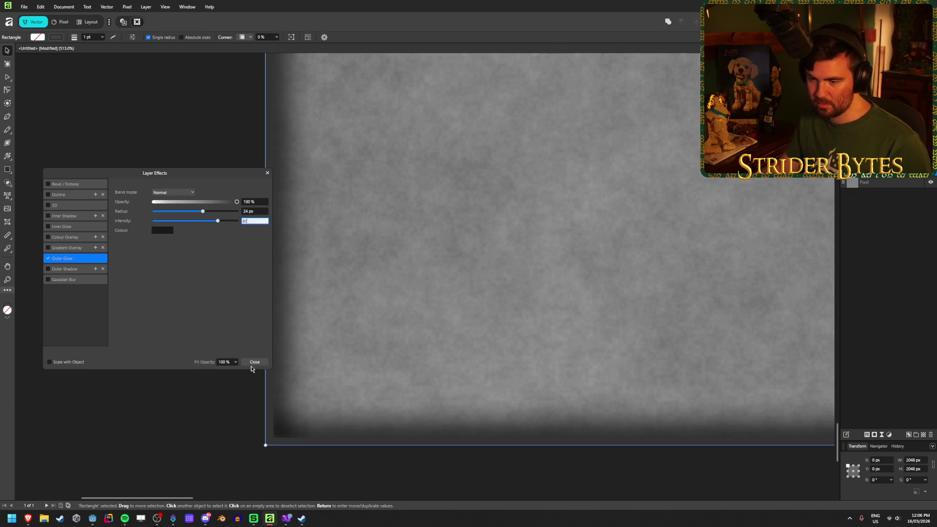
key(BackSpace)
key(BackSpace)
text(6)
key(Return)
click(159, 230)
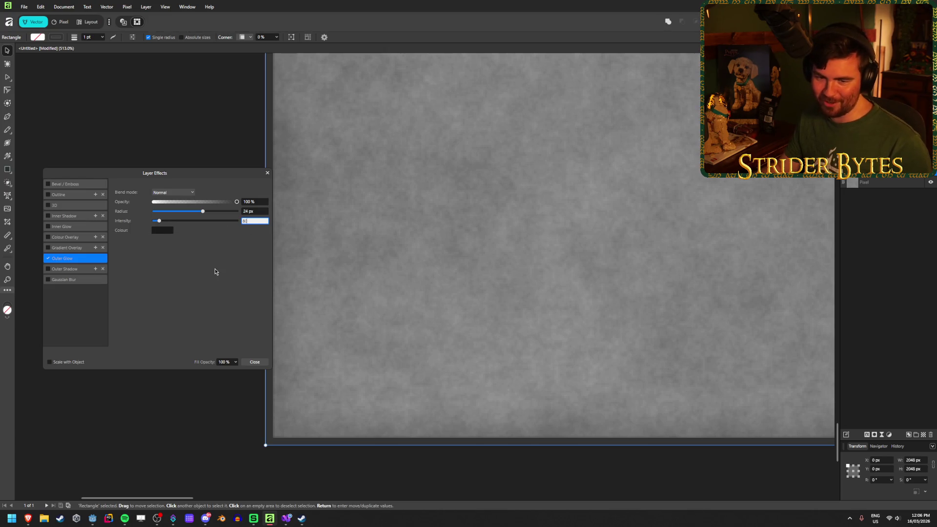
Lighten the glow colour to lightness 15 and close Layer Effects.
click(159, 232)
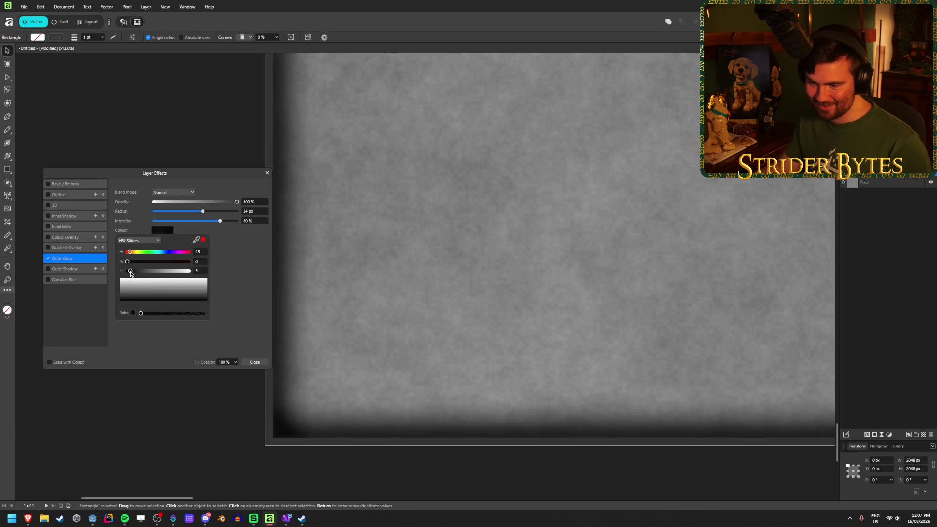
drag(134, 272, 139, 274)
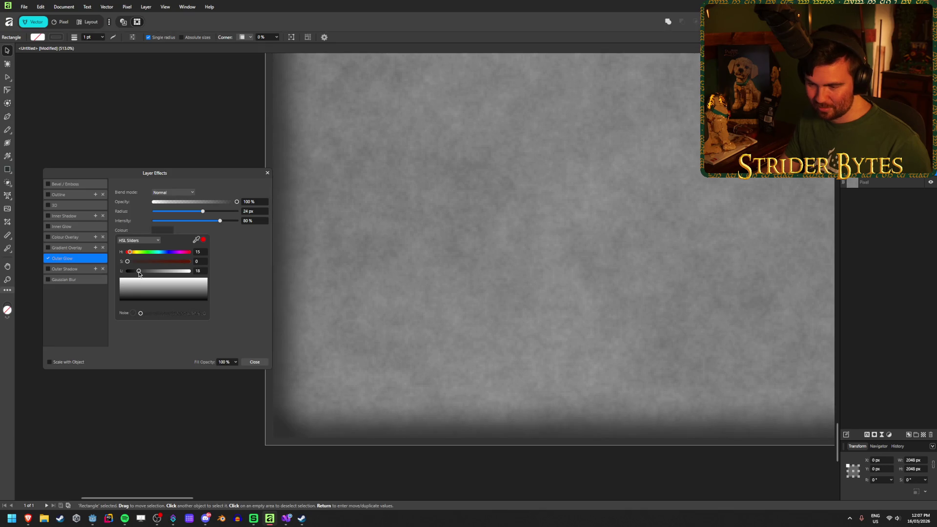
click(204, 271)
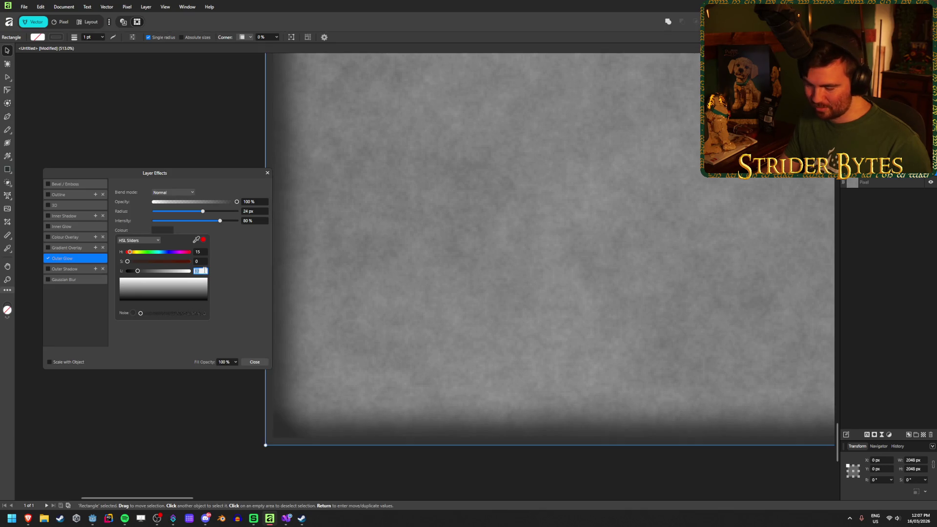
key(Tab)
key(Escape)
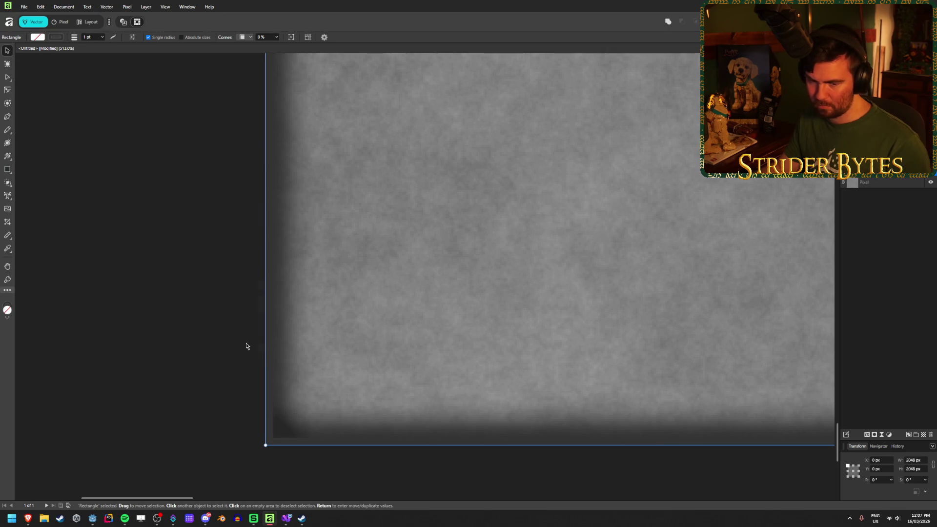
scroll(225, 310, down, 2)
Export the texture as PNG, replacing Wall_Concrete.png in the Textures folder.
click(177, 293)
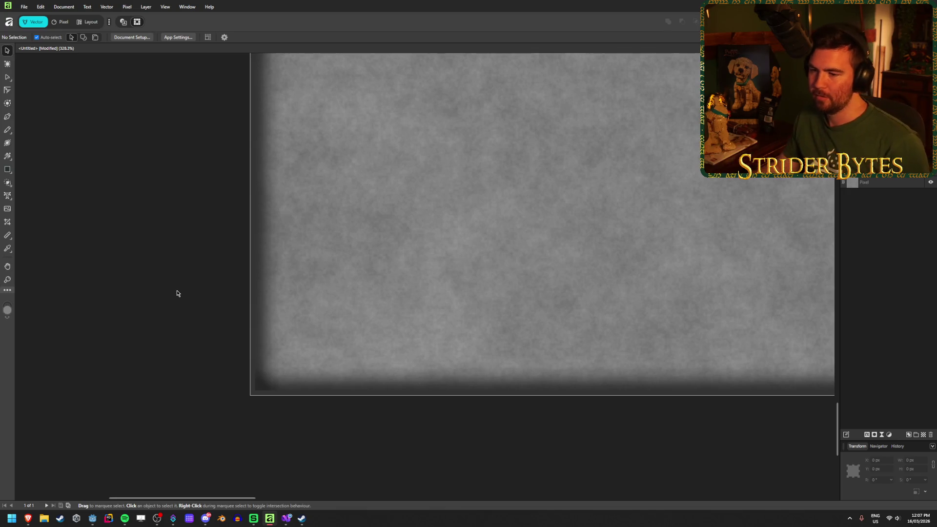
scroll(177, 292, up, 1)
scroll(182, 321, down, 10)
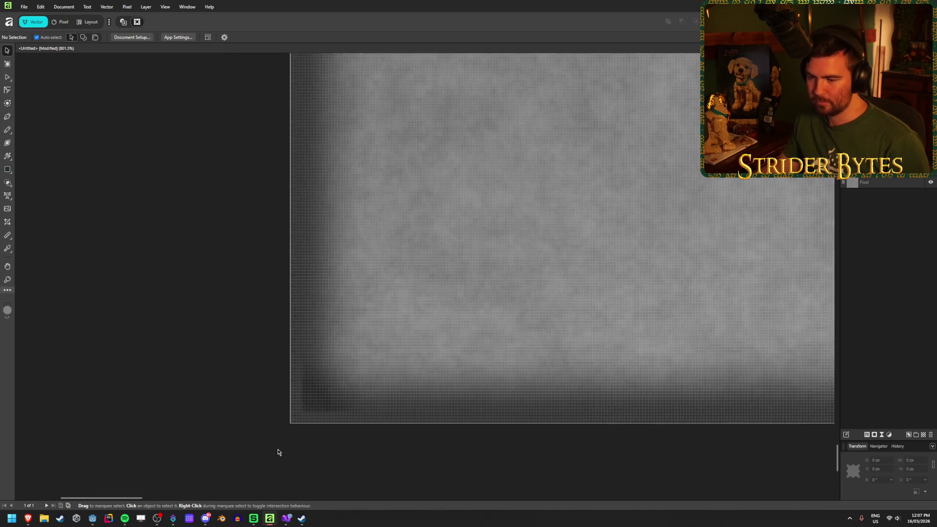
scroll(487, 285, down, 2)
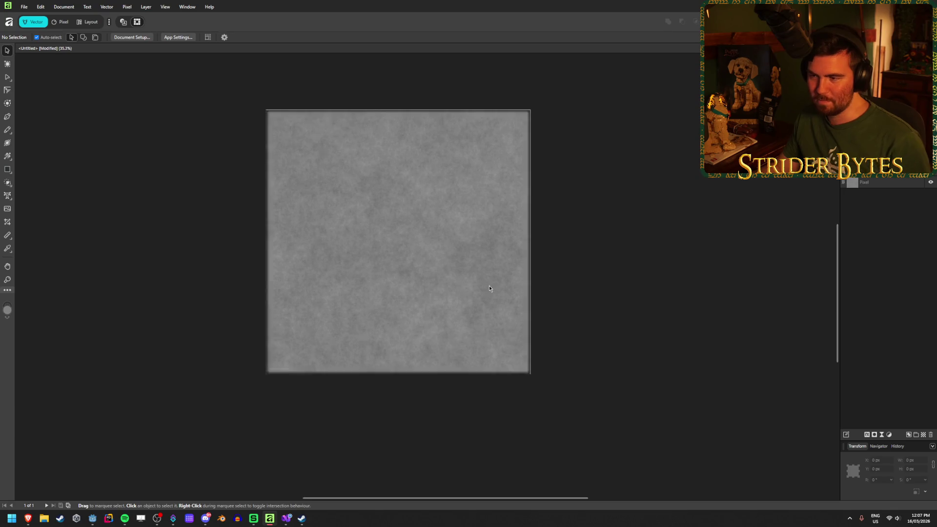
scroll(365, 202, up, 2)
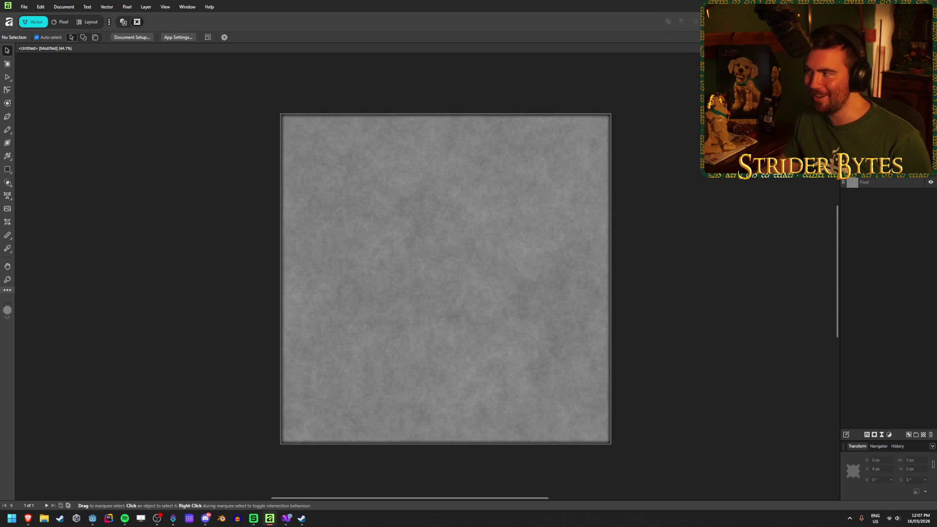
key(ctrl+alt+shift+s)
scroll(390, 286, down, 1)
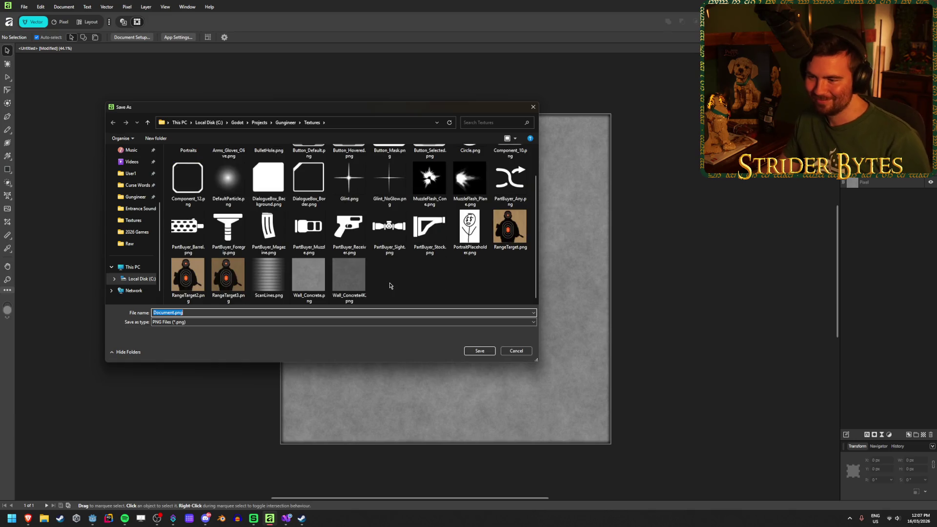
click(327, 277)
click(480, 351)
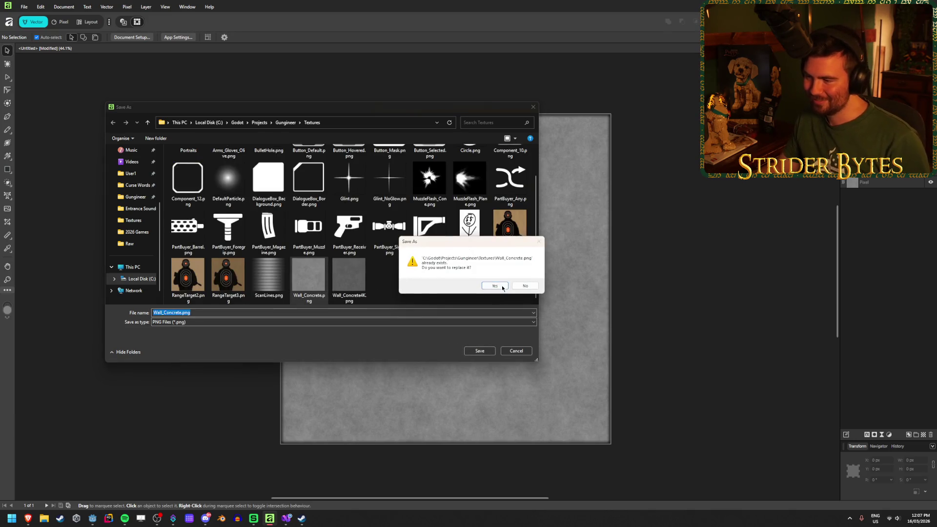
click(493, 284)
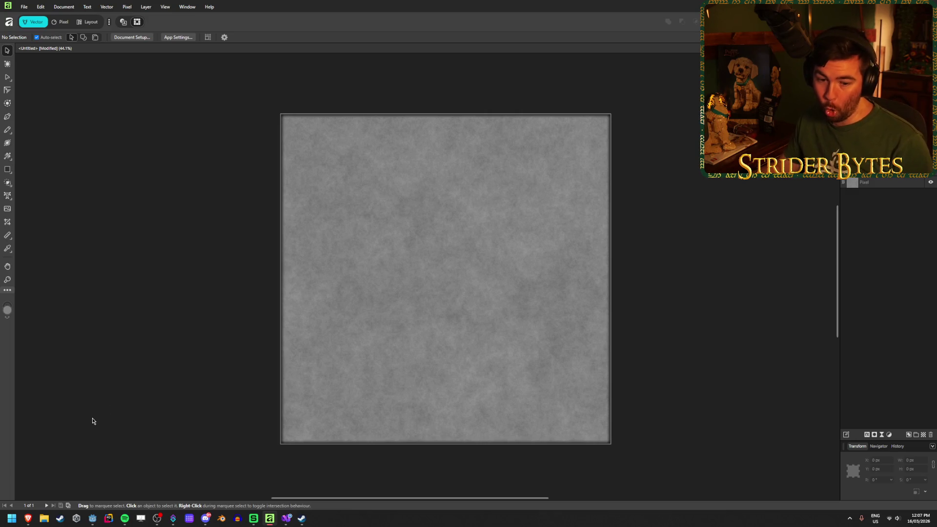
click(92, 518)
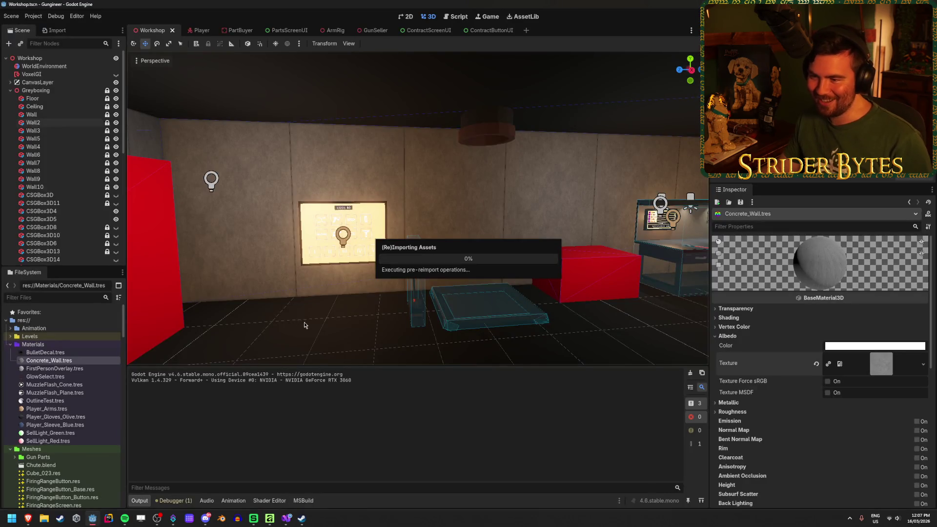
Run the game and walk up to the concrete wall beside the upgrade screen.
key(w)
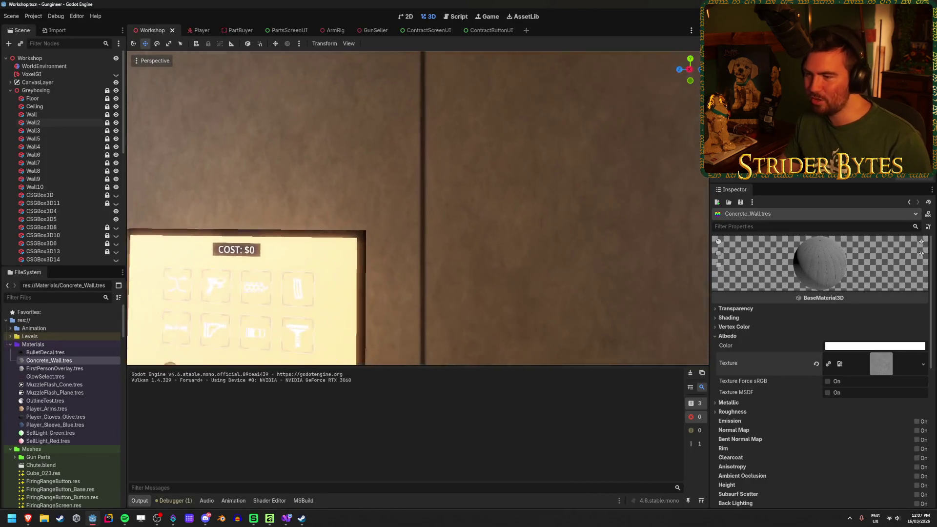
key(s)
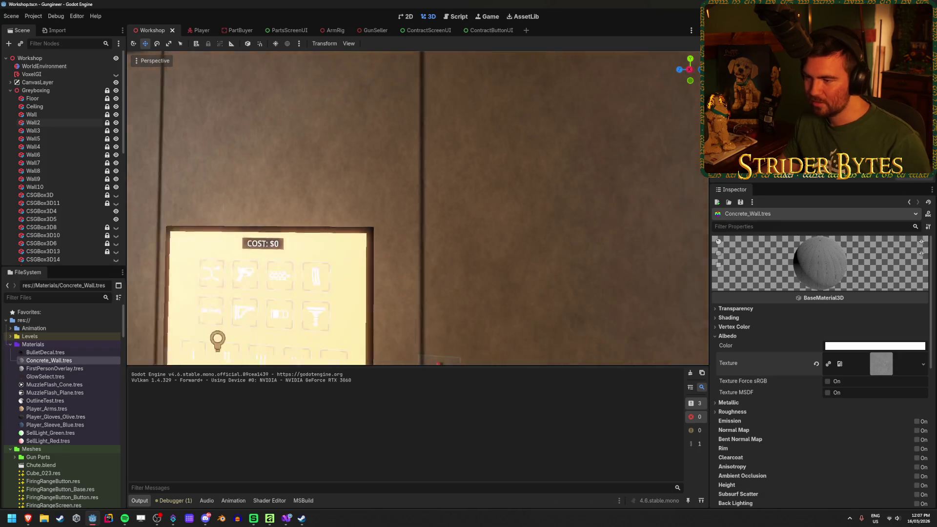
key(w)
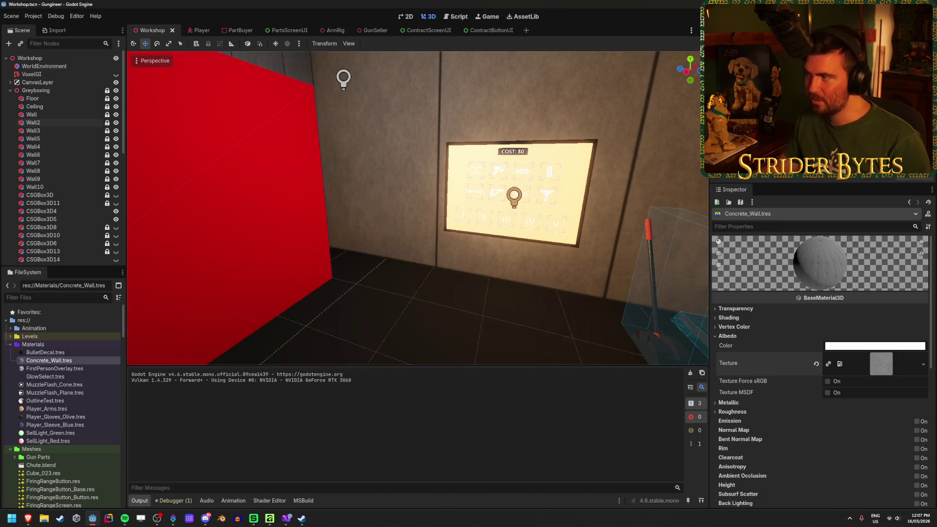
key(F5)
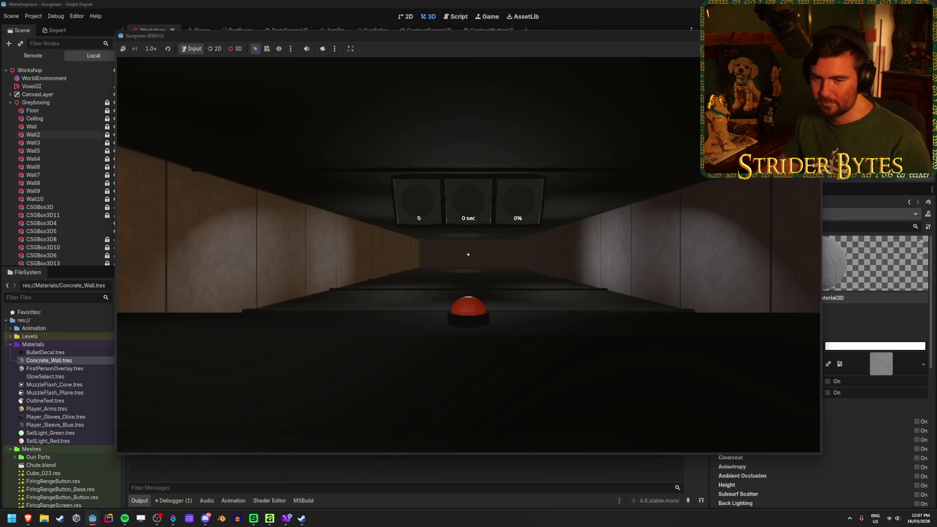
key(w)
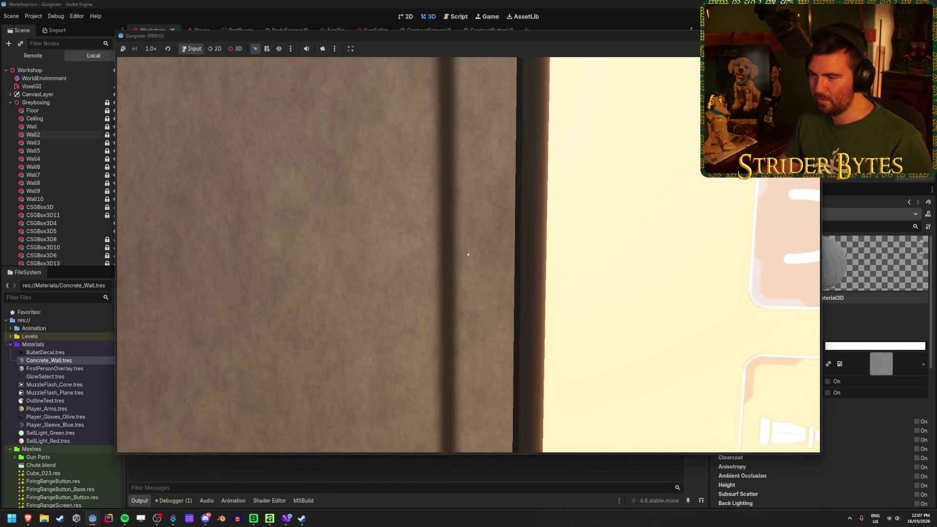
key(s)
key(F8)
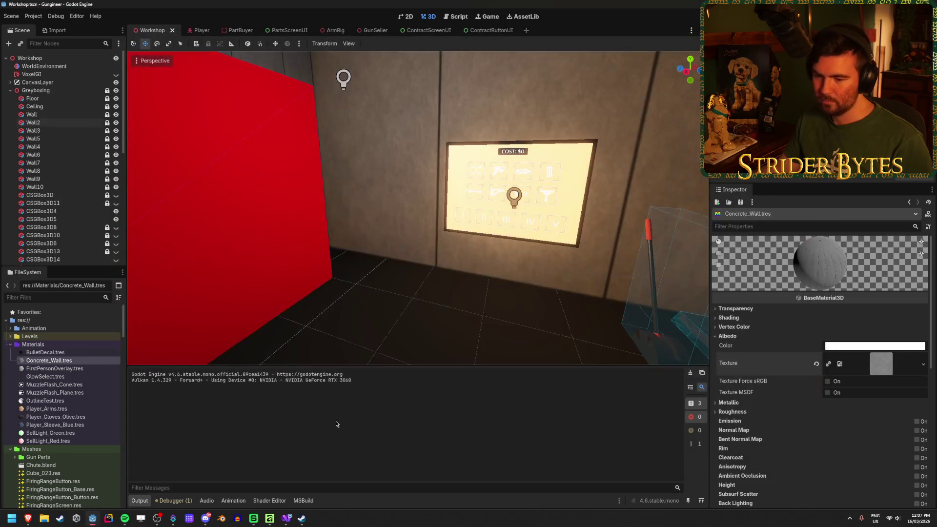
Return to Affinity and select the texture rectangle.
mouse_move(125, 518)
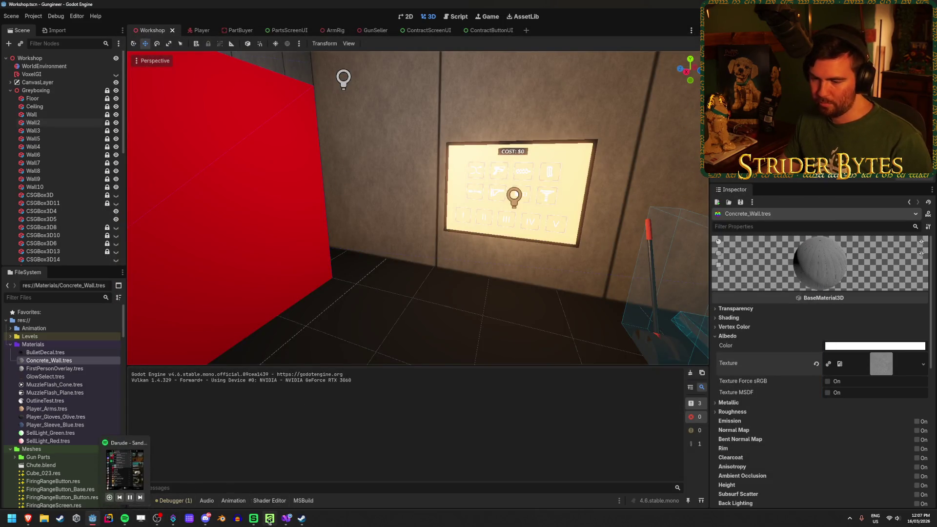
click(125, 471)
key(ctrl+a)
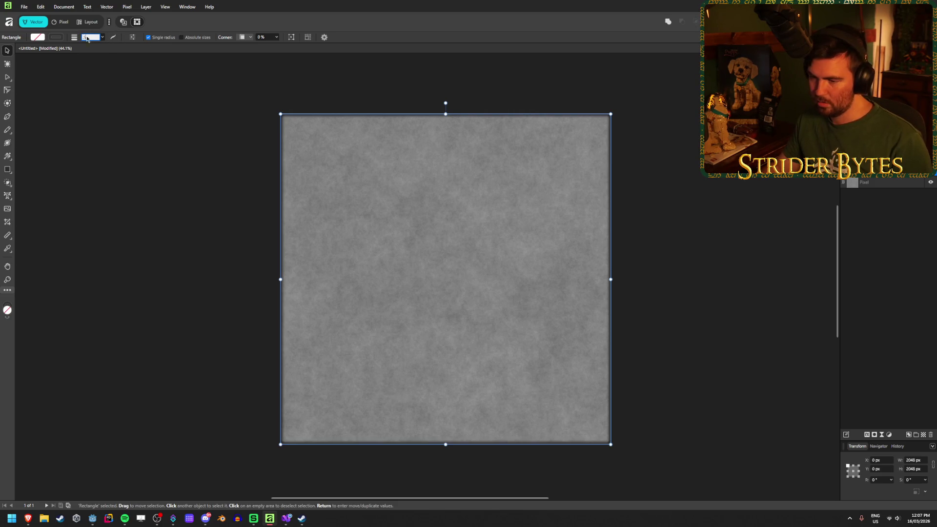
Reselect the rectangle and try an outer glow of 16 px radius at 85% intensity.
click(255, 376)
scroll(268, 477, up, 8)
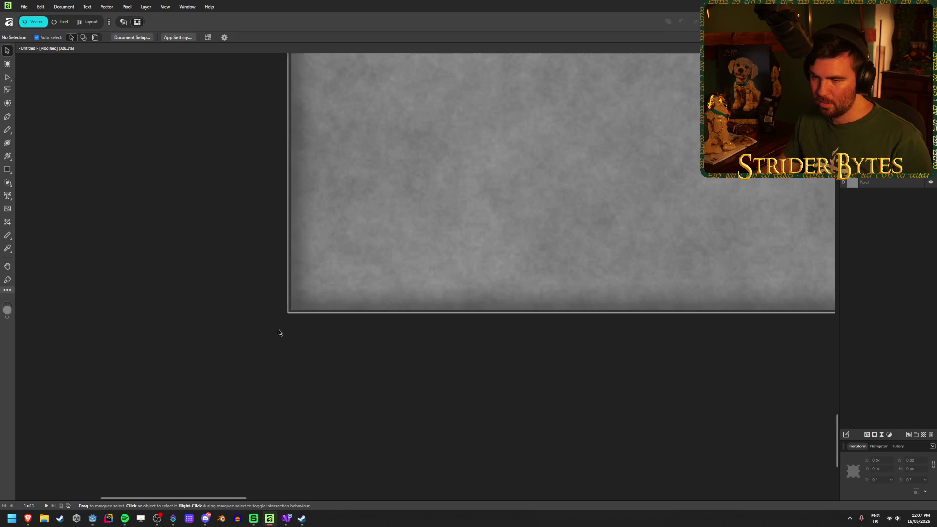
scroll(302, 293, up, 3)
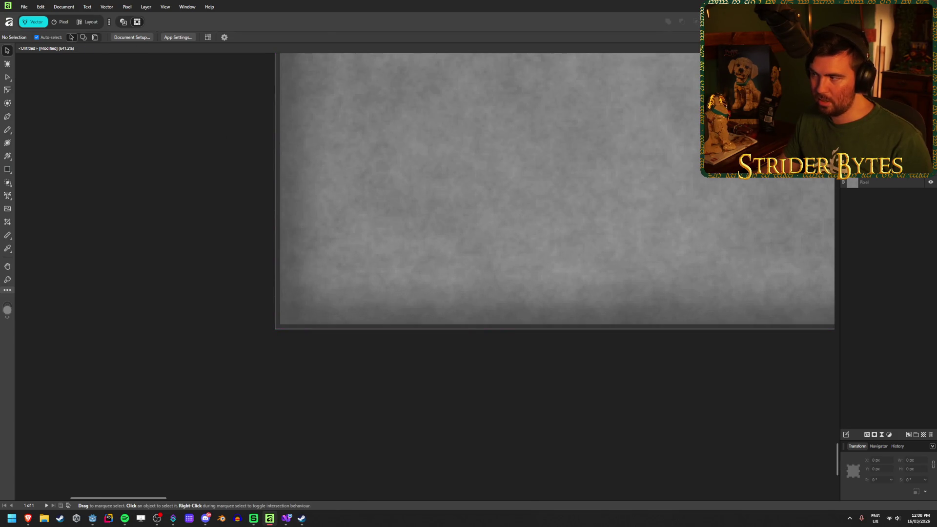
key(ctrl+a)
click(867, 435)
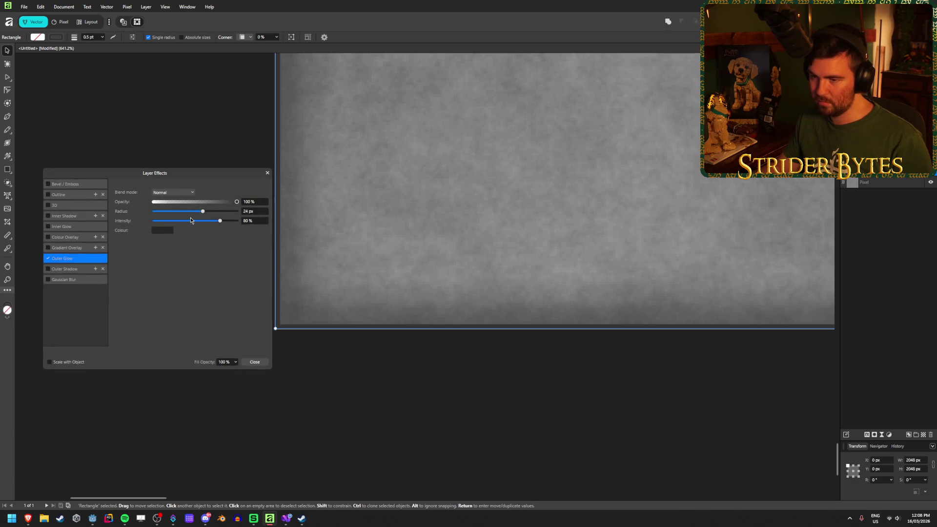
mouse_move(203, 213)
mouse_down()
mouse_move(219, 214)
mouse_move(194, 213)
mouse_up()
click(257, 213)
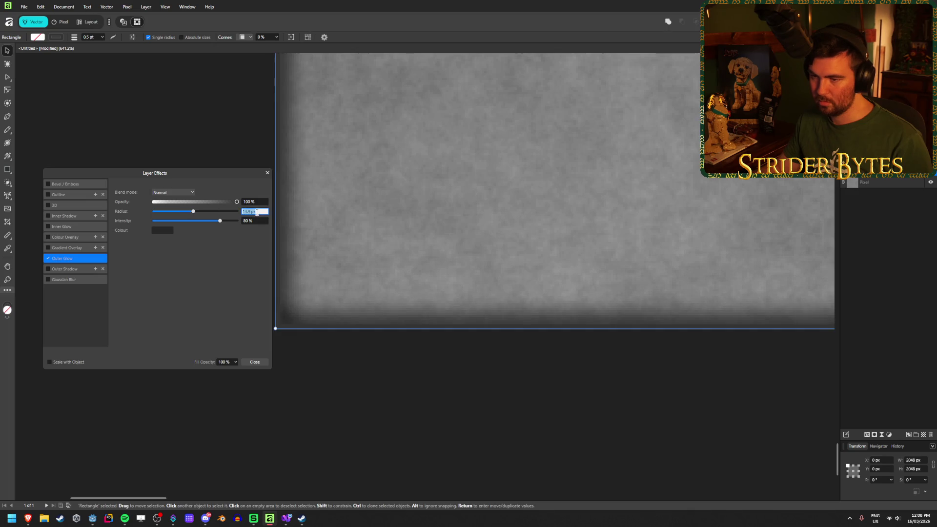
text(16)
key(Tab)
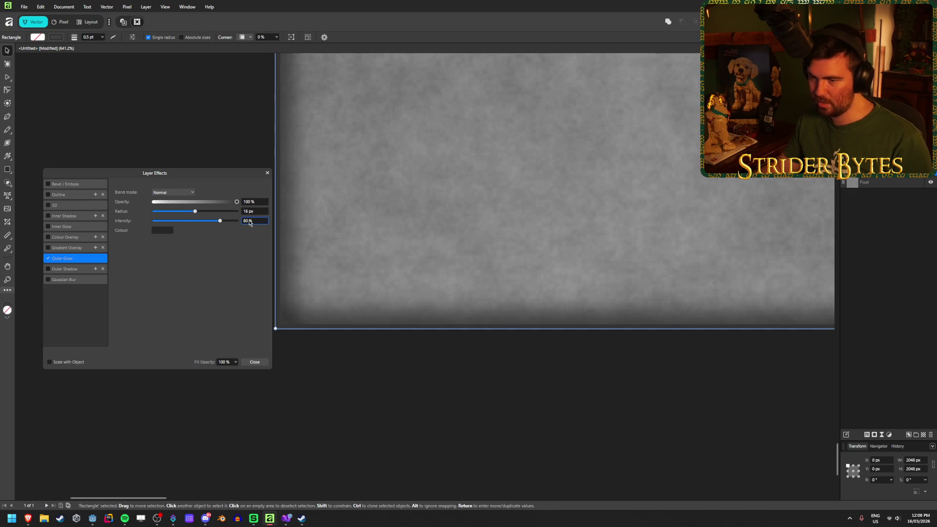
mouse_move(221, 221)
mouse_down()
mouse_move(231, 222)
mouse_move(222, 225)
mouse_up()
click(258, 221)
text(85)
key(Return)
Tighten the outer glow to a 12 px radius at 75% intensity.
mouse_move(195, 211)
mouse_down()
mouse_move(174, 212)
mouse_move(204, 212)
mouse_move(194, 212)
mouse_up()
click(253, 211)
text(12)
key(Tab)
drag(226, 222, 216, 224)
click(256, 220)
text(5)
key(Return)
click(255, 362)
Export the PNG again, overwriting Wall_Concrete.png.
click(220, 366)
scroll(198, 370, down, 8)
scroll(168, 346, down, 1)
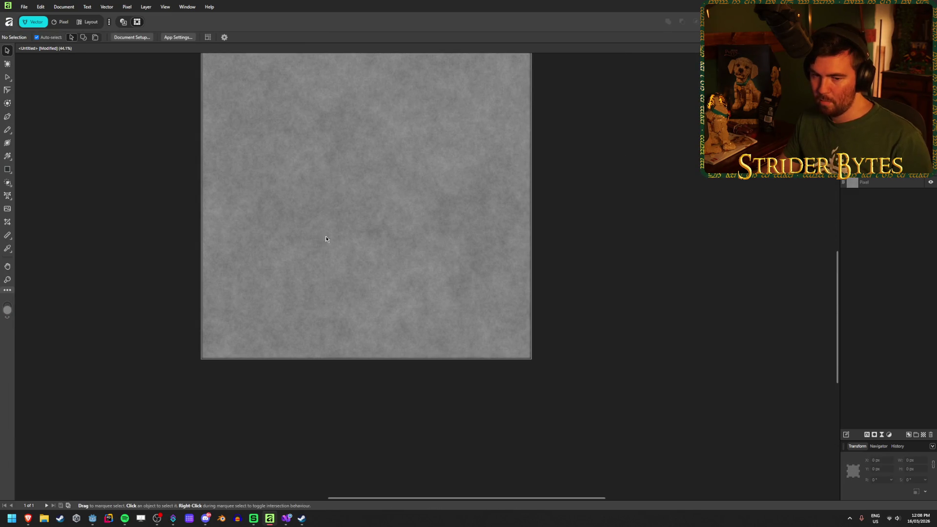
scroll(409, 224, up, 2)
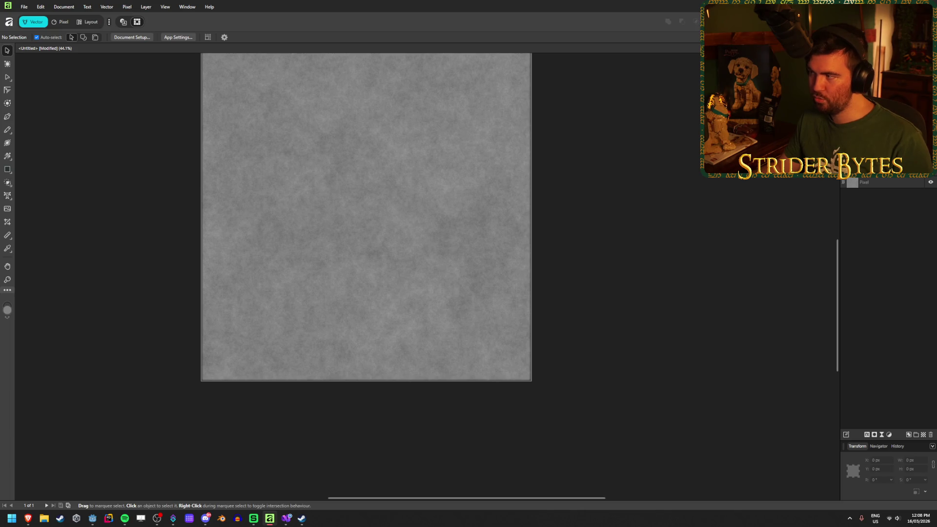
key(ctrl+alt+shift+s)
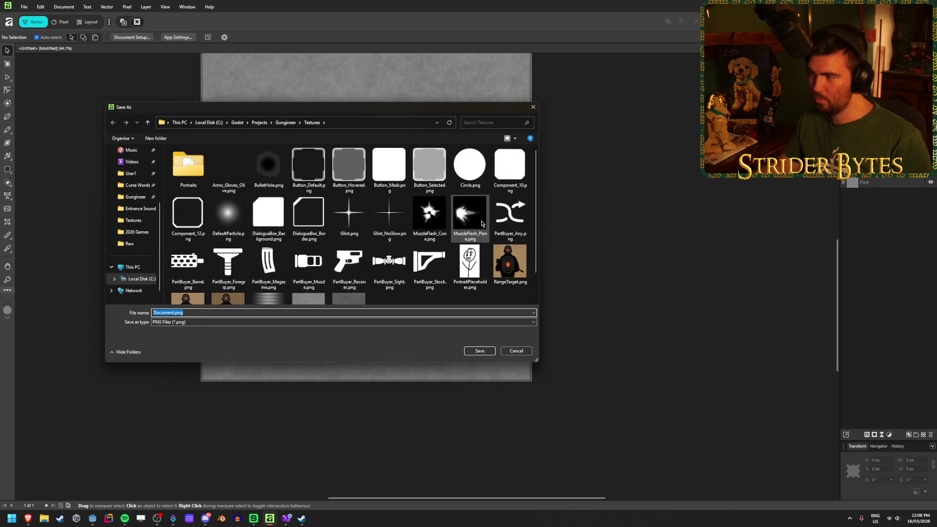
scroll(371, 268, down, 1)
double_click(309, 278)
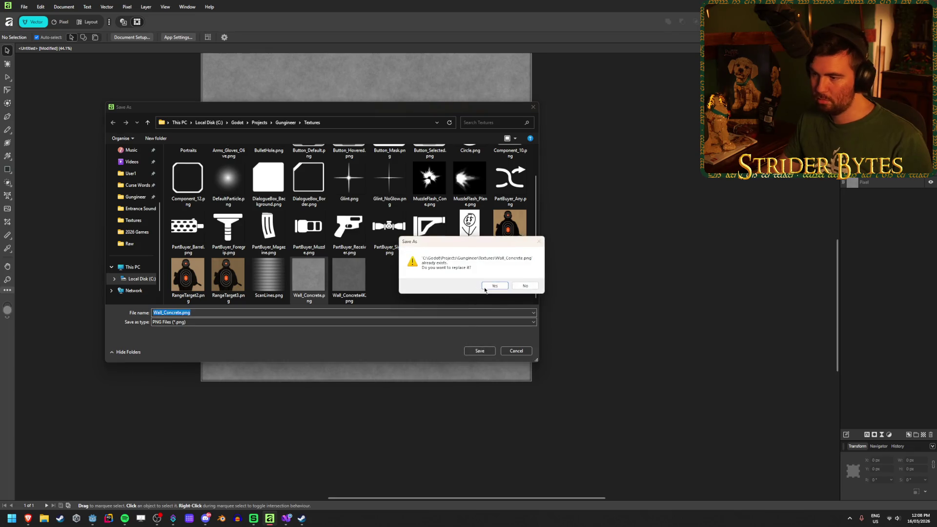
click(488, 287)
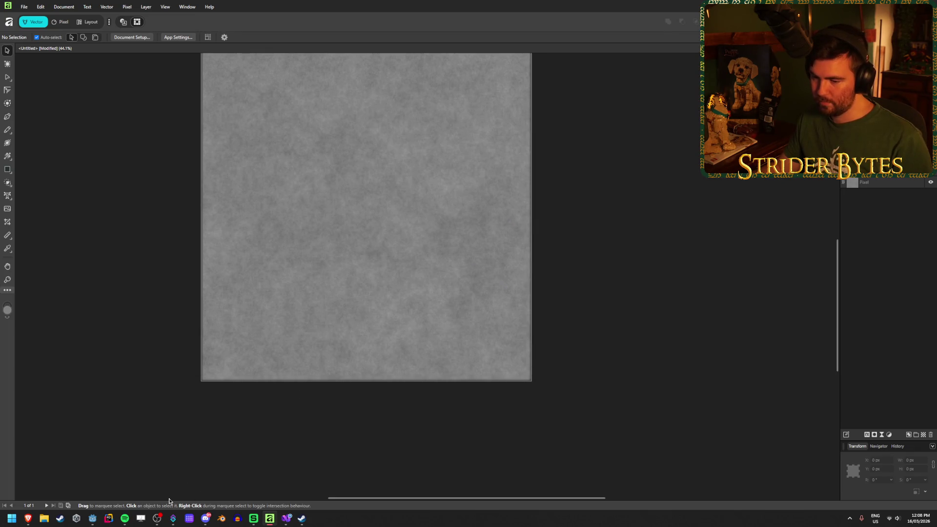
click(94, 521)
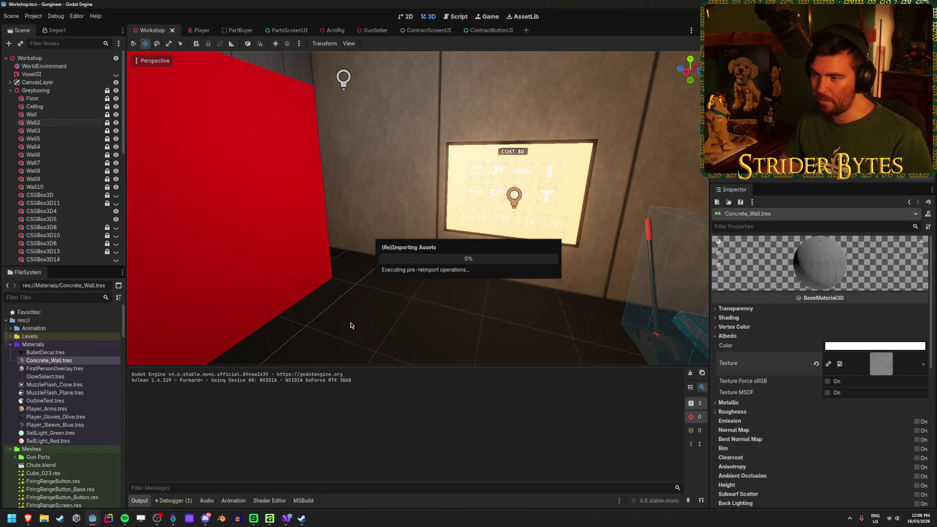
Run the game and walk across the workshop up to the wall beside the screen.
scroll(352, 325, up, 10)
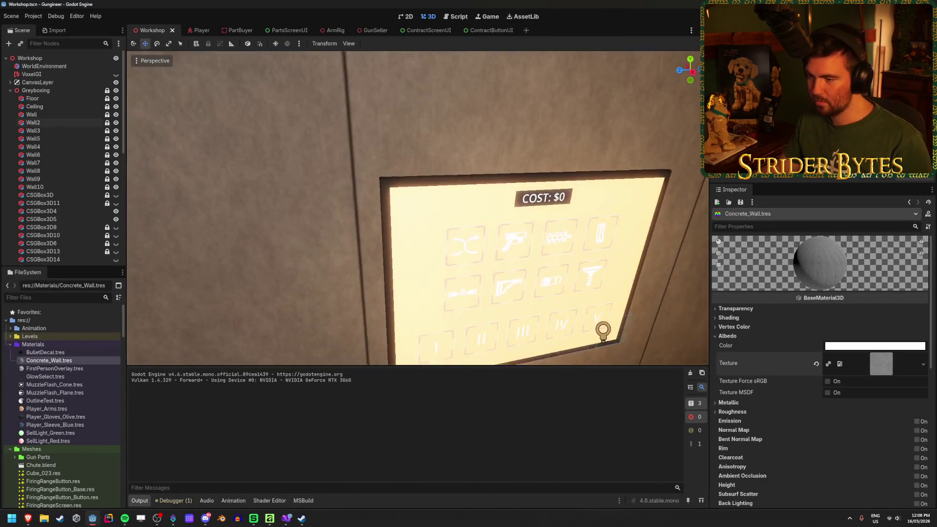
scroll(417, 208, down, 3)
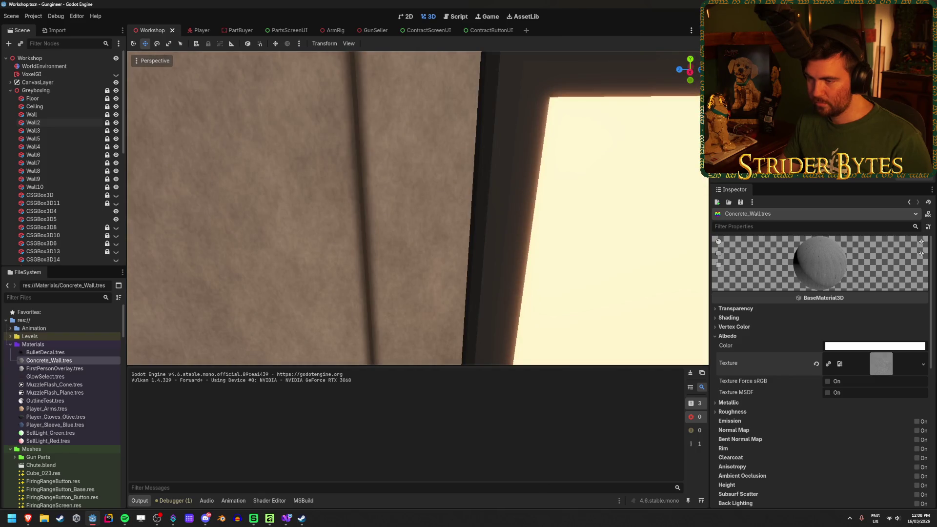
scroll(417, 208, up, 2)
scroll(418, 208, down, 1)
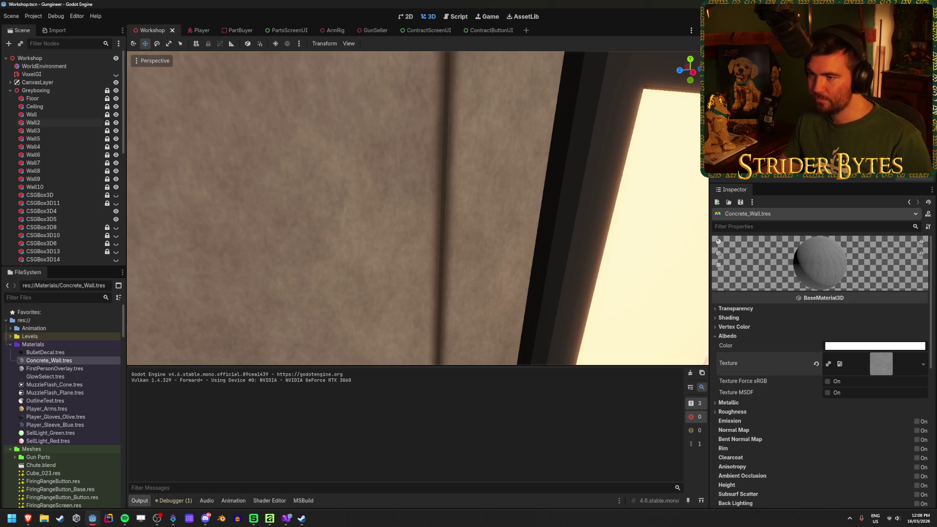
key(F5)
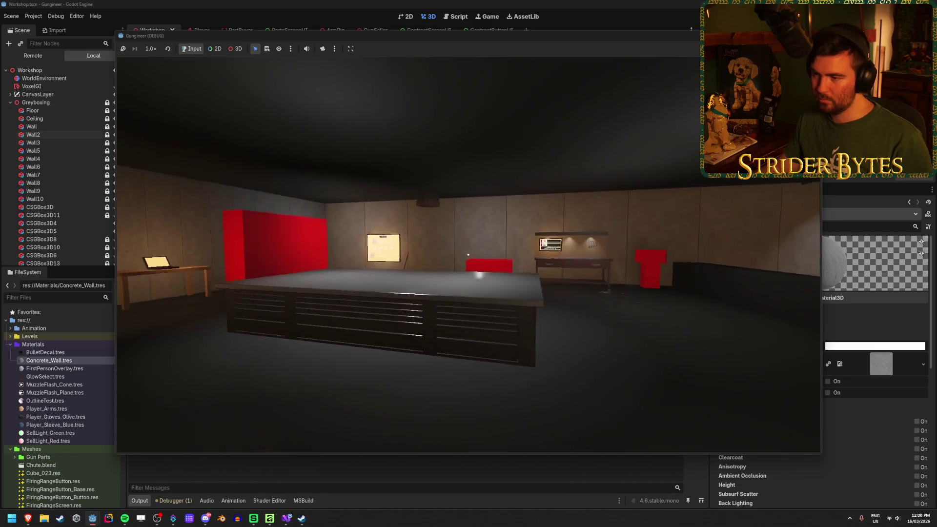
key(w)
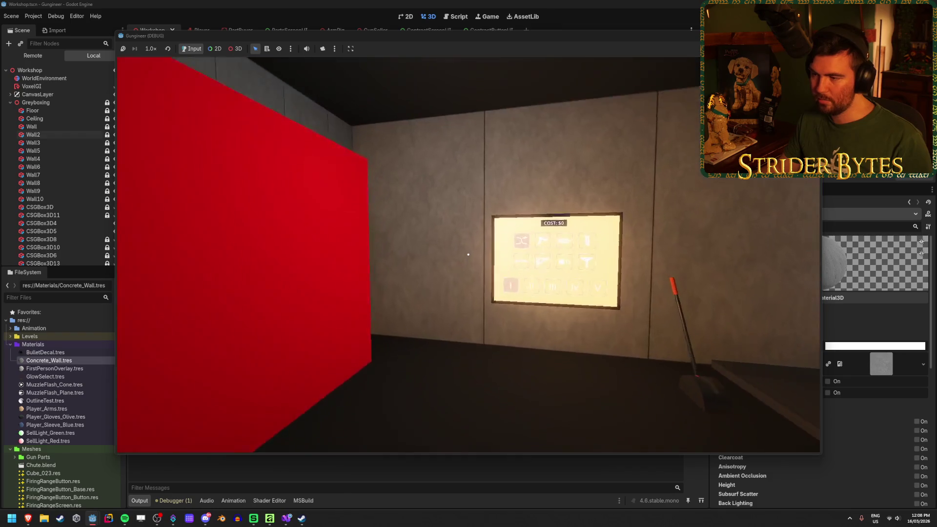
key(w)
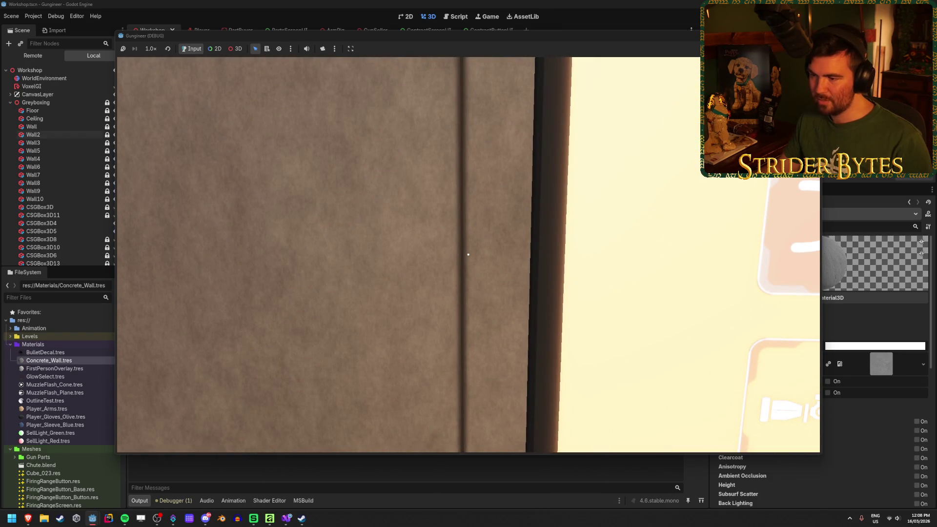
Look along the concrete wall and its seam from several distances, then stop the game.
key(s)
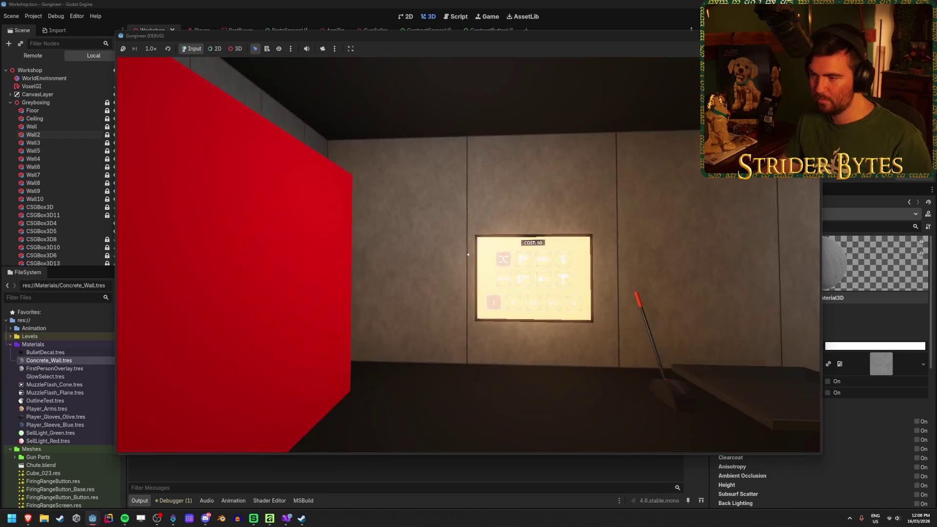
key(w)
key(w)
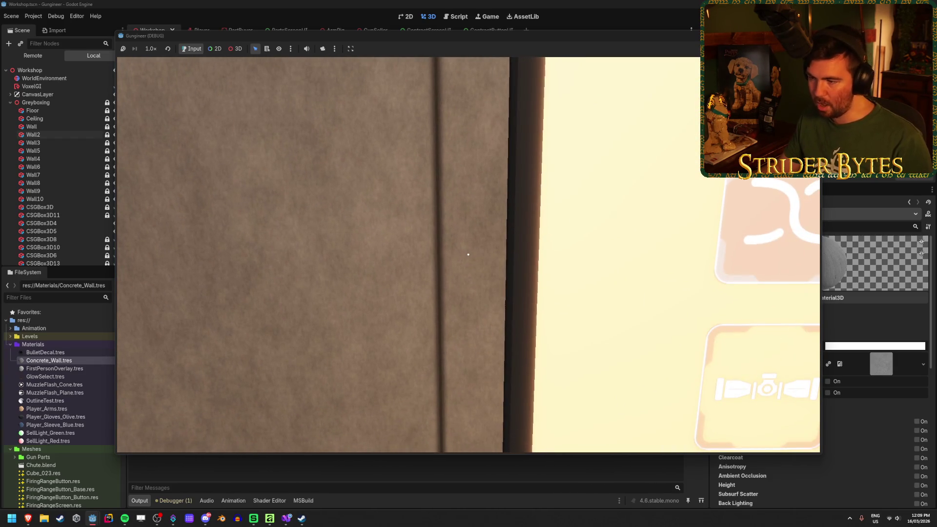
key(a)
key(d)
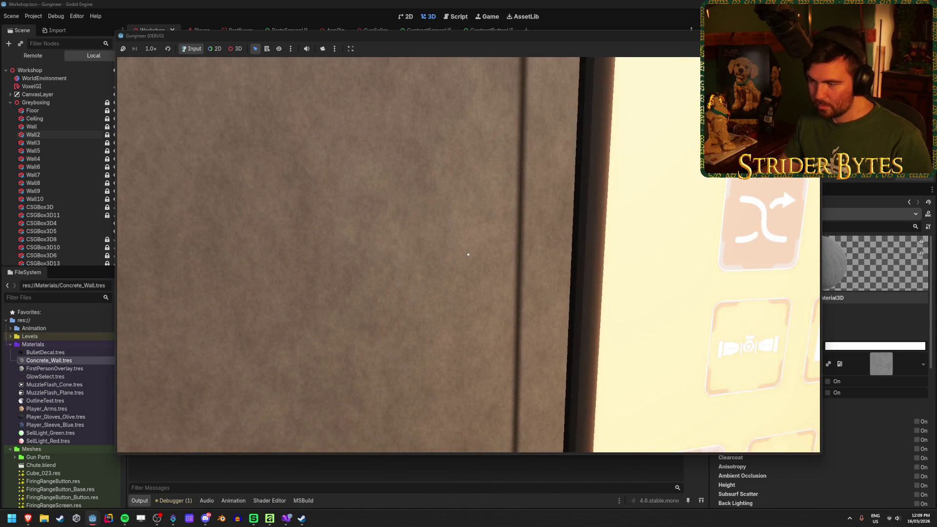
key(s)
key(w)
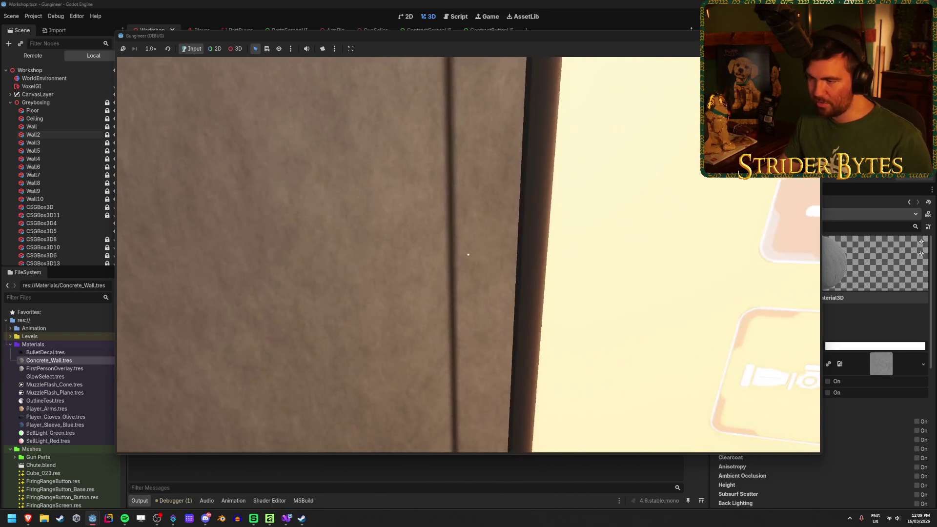
key(s)
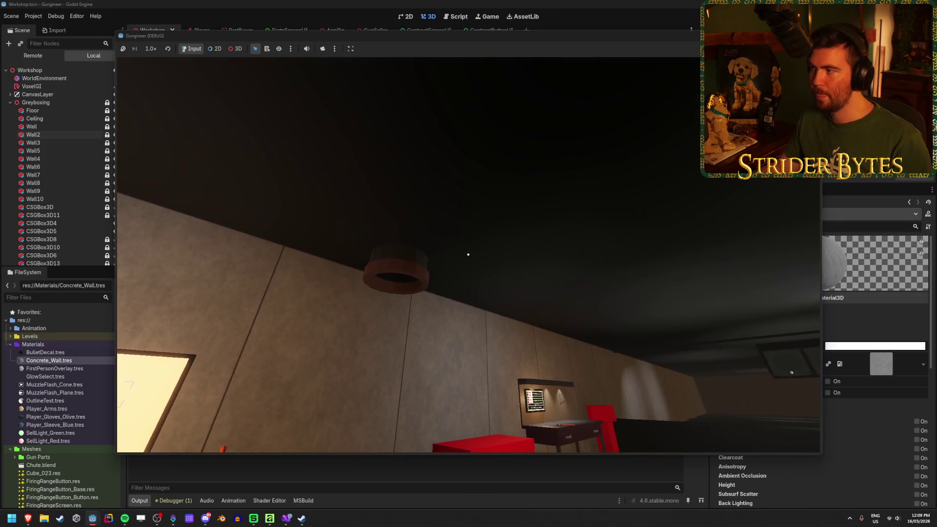
key(F8)
Give the border rectangle a 0.3 pt stroke with colour lightness 10.
click(269, 519)
scroll(166, 414, up, 3)
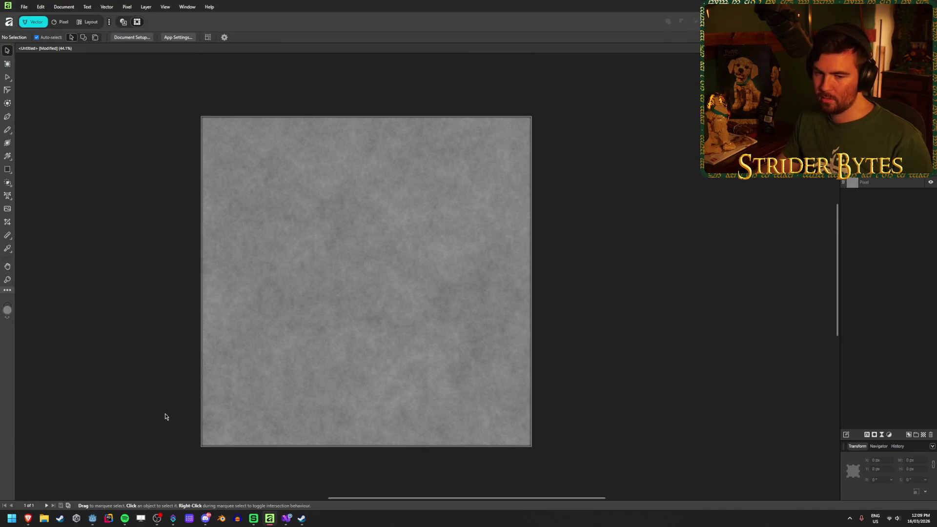
scroll(276, 341, up, 10)
scroll(281, 318, down, 4)
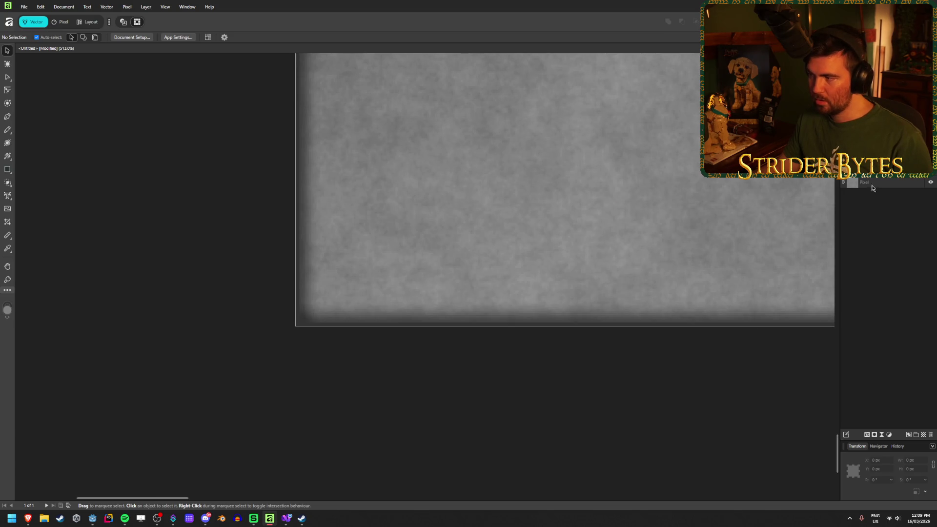
click(872, 191)
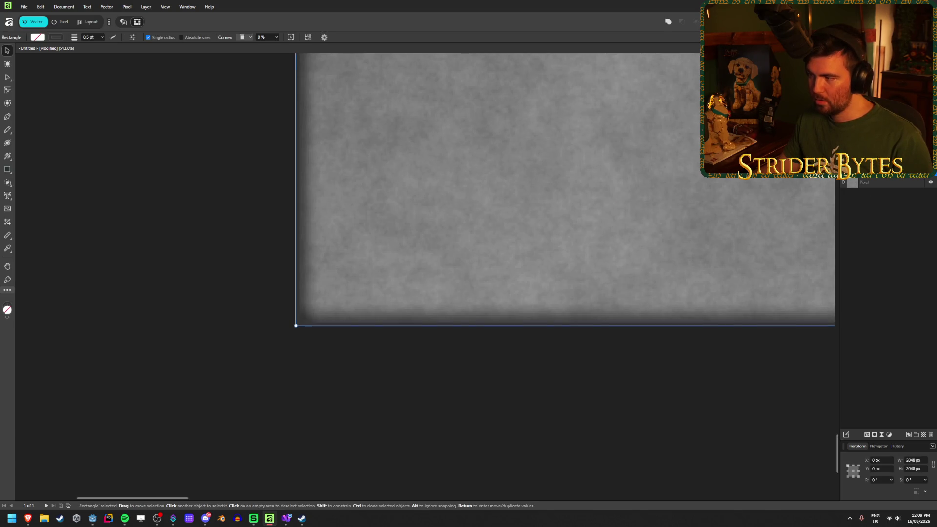
click(57, 38)
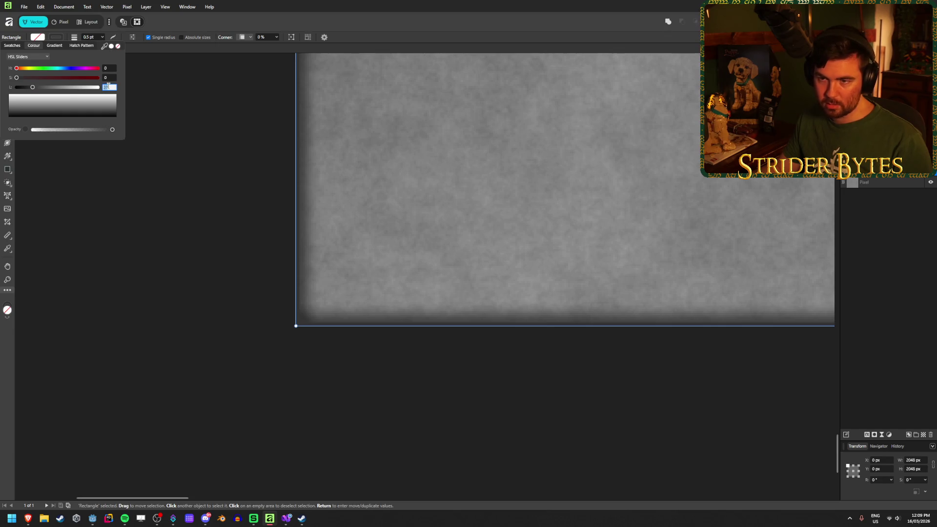
text(10)
key(Tab)
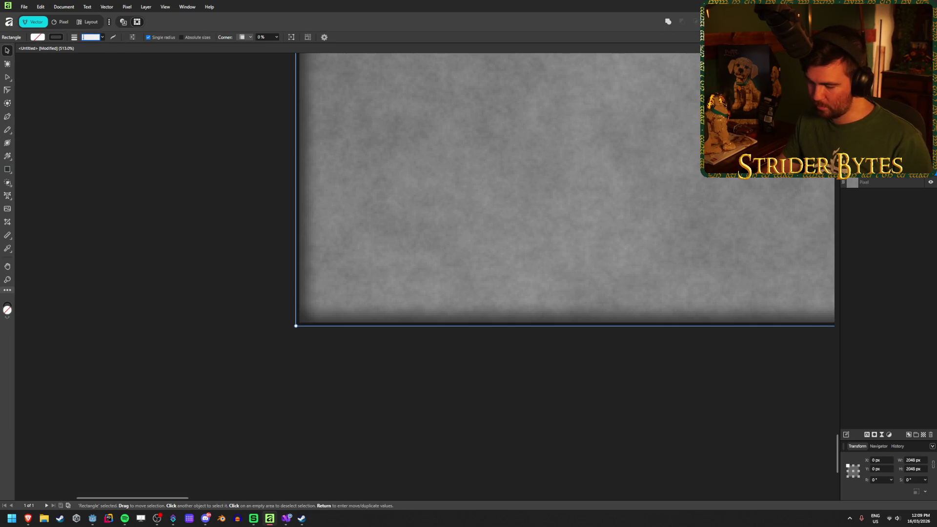
text(0.3)
key(Return)
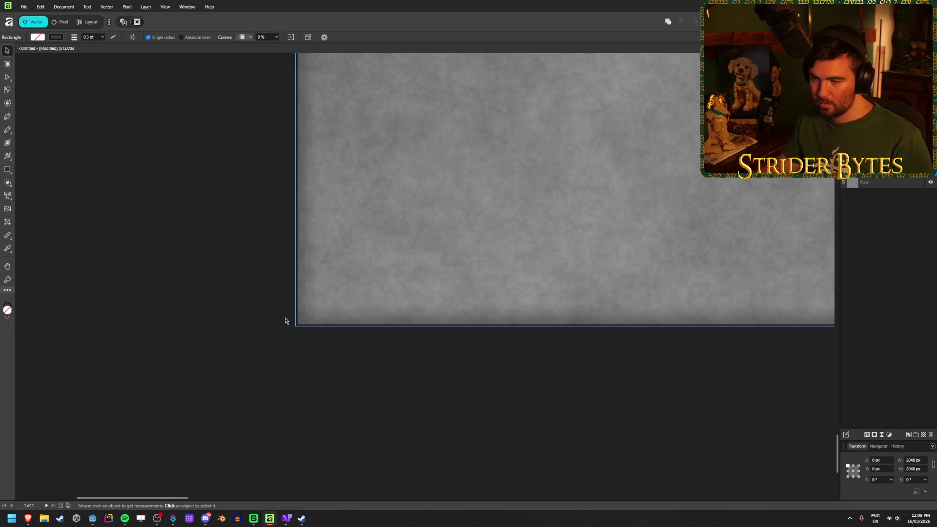
Set the outer glow to 32 px radius, 90% intensity and black, then begin a PNG export.
scroll(293, 325, up, 4)
scroll(275, 310, down, 1)
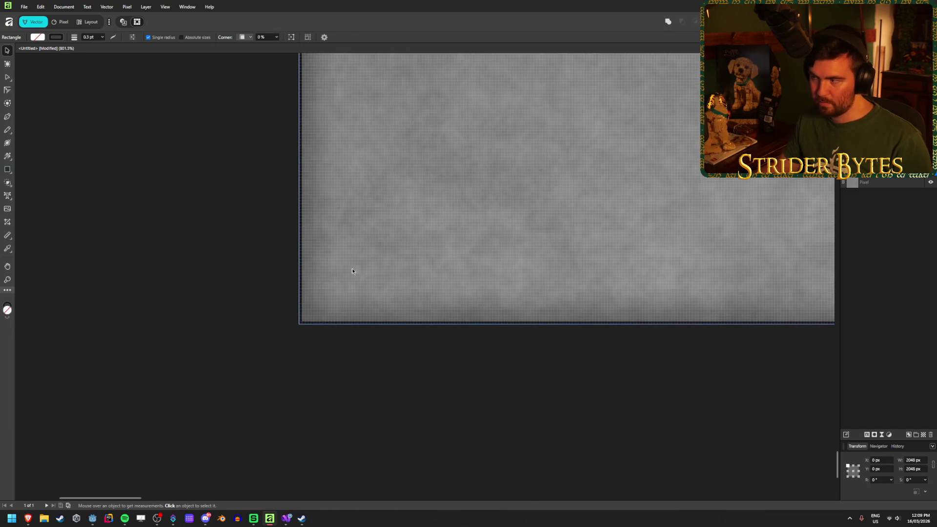
click(873, 435)
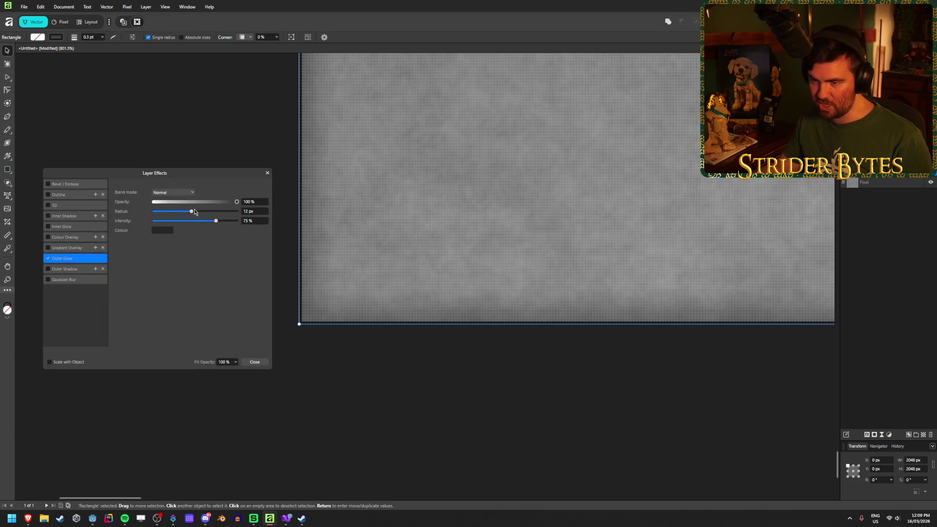
mouse_move(192, 213)
mouse_down()
mouse_move(242, 221)
mouse_move(174, 213)
mouse_move(228, 212)
mouse_move(233, 224)
mouse_up()
click(263, 222)
text(90)
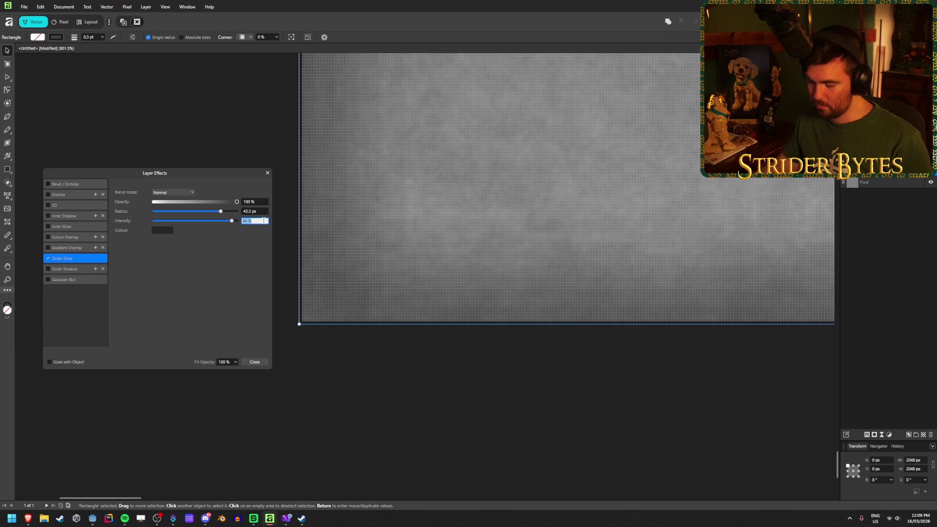
mouse_move(220, 213)
mouse_down()
mouse_move(181, 217)
mouse_move(208, 215)
mouse_up()
text(32)
key(Tab)
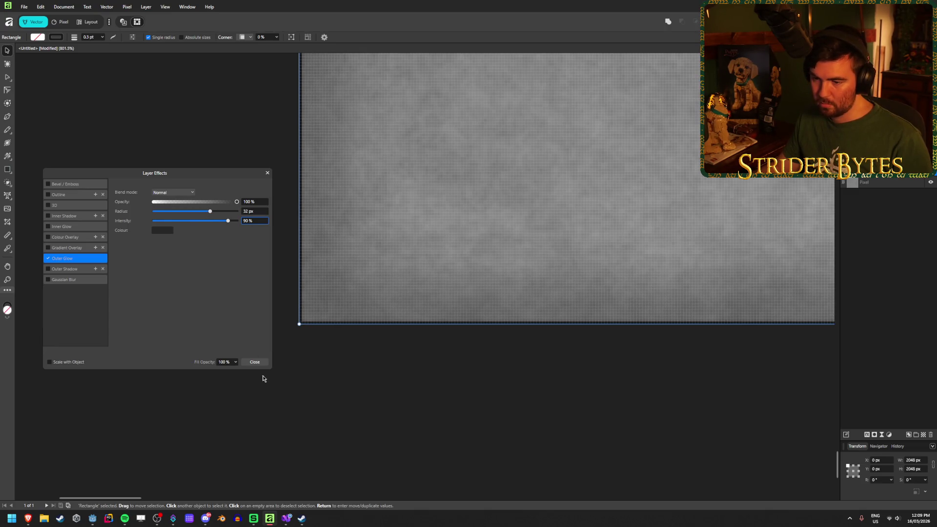
click(164, 232)
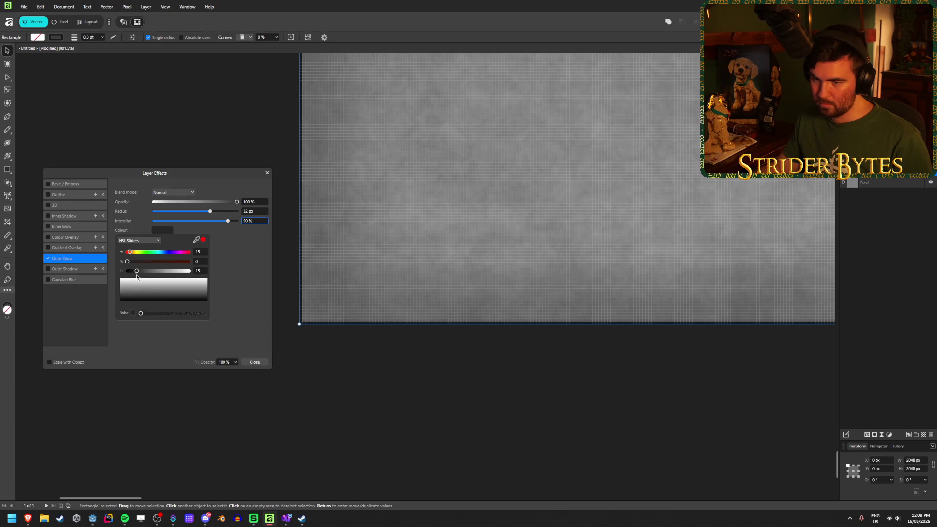
drag(137, 271, 113, 274)
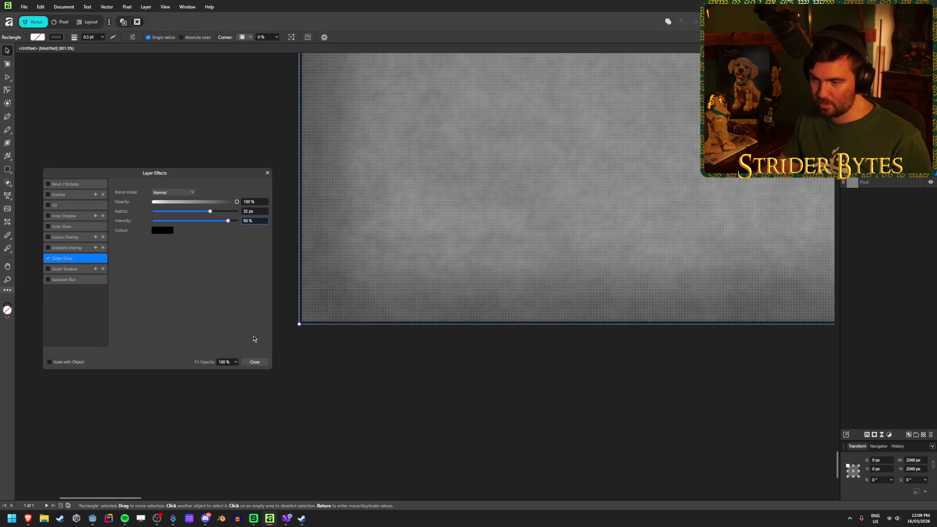
click(255, 361)
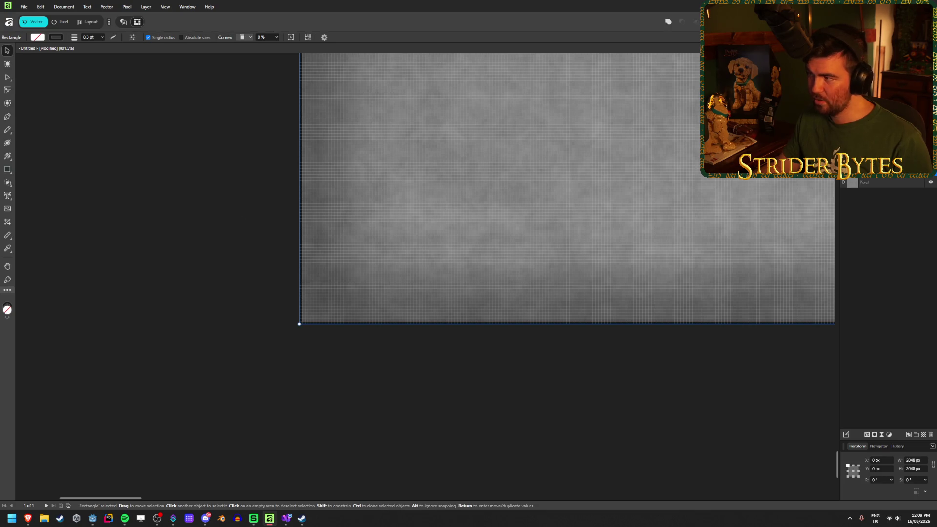
key(ctrl+shift+alt+s)
scroll(341, 219, down, 3)
Overwrite Wall_Concrete.png with the exported PNG and let Godot reimport it.
click(309, 276)
click(478, 351)
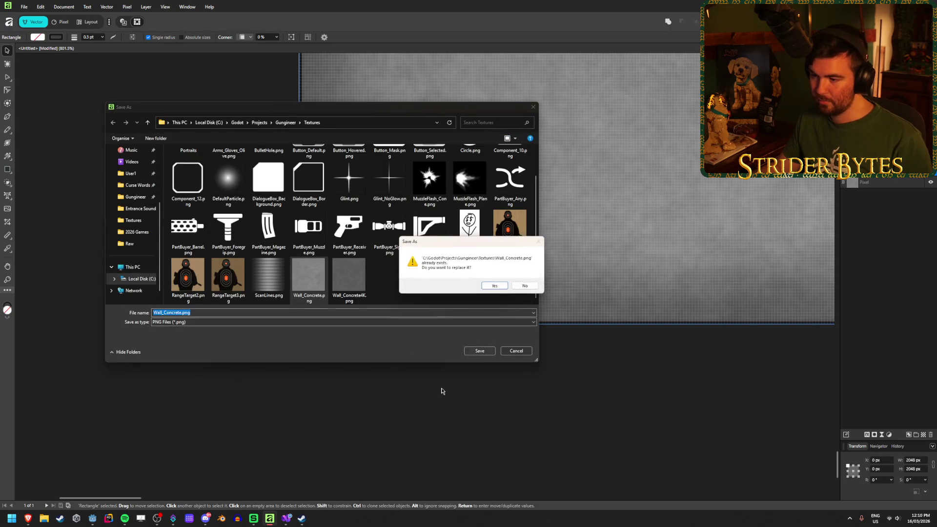
click(494, 285)
click(96, 520)
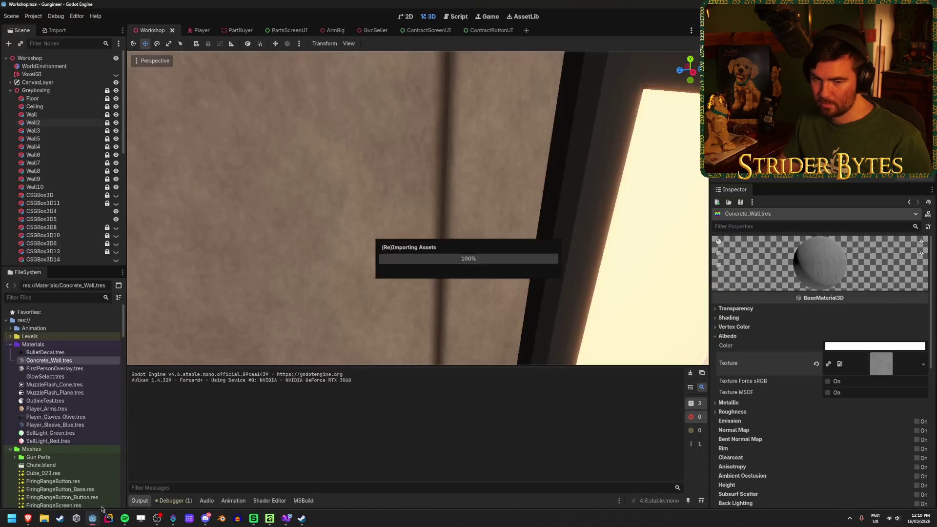
Export the texture again over Wall_Concrete4K.png and let Godot reimport it.
click(270, 518)
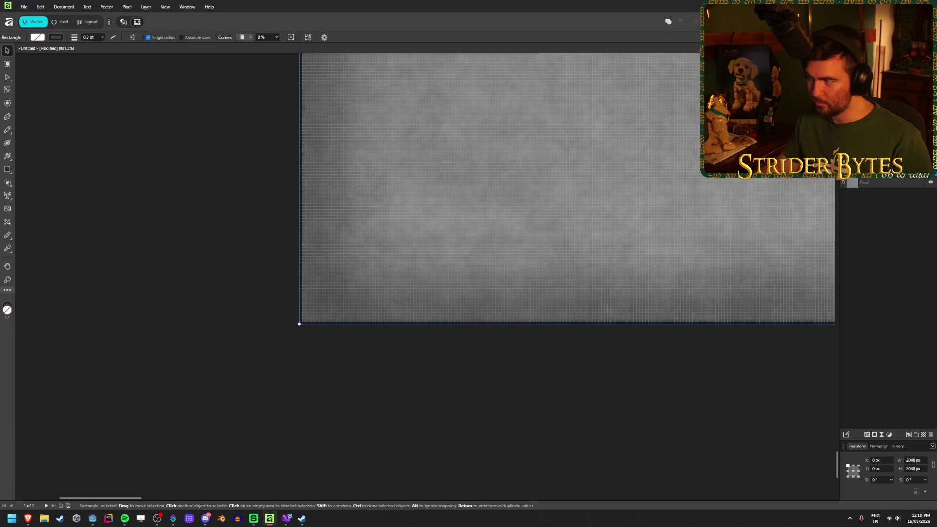
click(893, 195)
key(ctrl+shift+s)
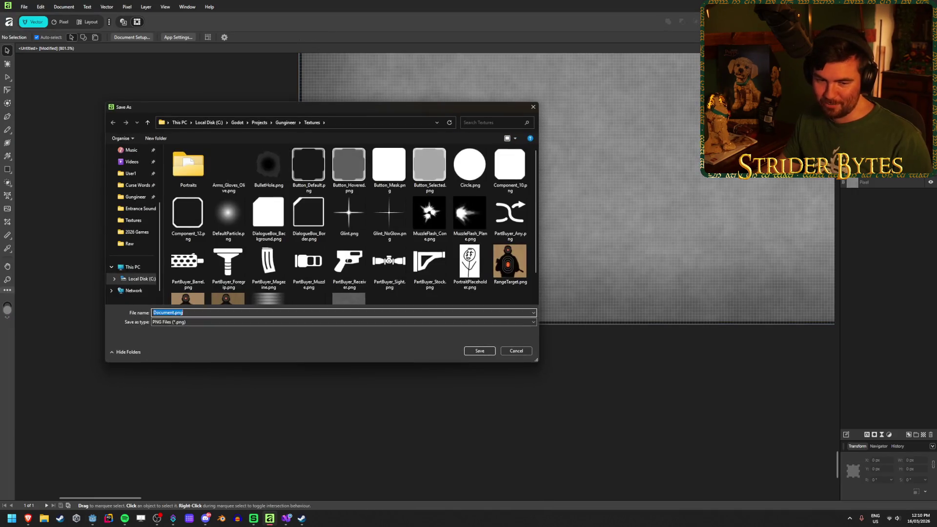
scroll(346, 274, down, 1)
click(345, 282)
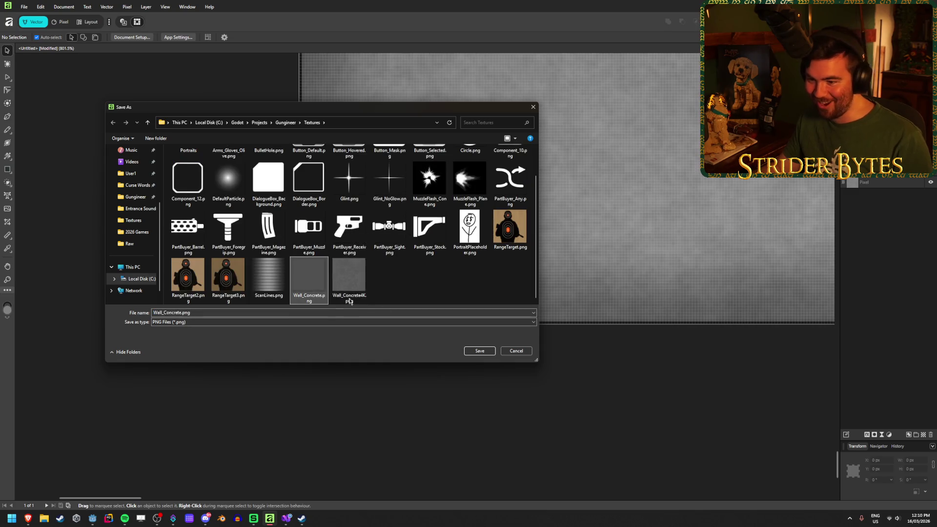
click(479, 351)
click(495, 283)
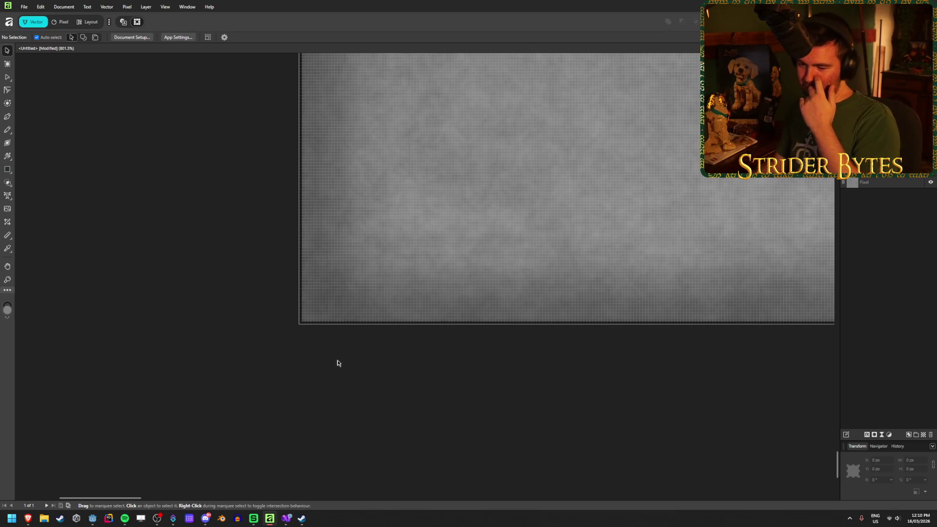
click(95, 521)
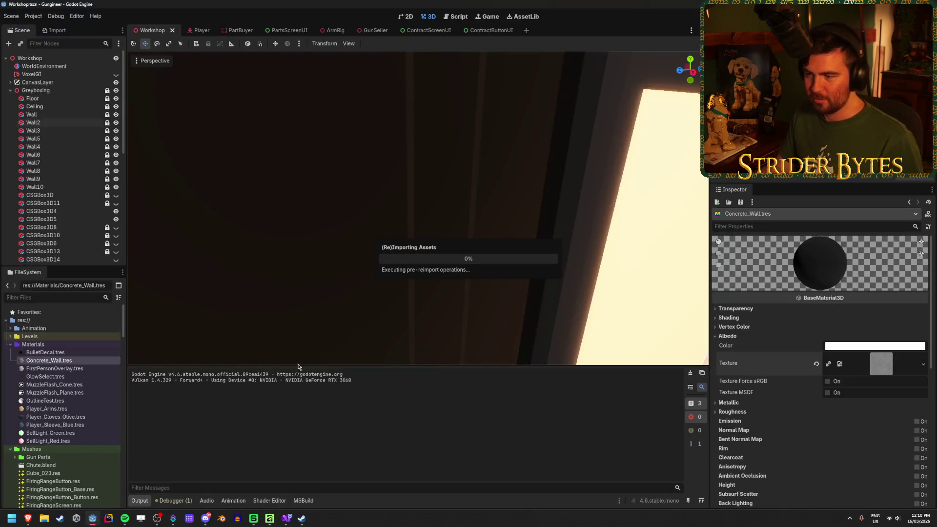
Zoom the 3D viewport in on the workshop walls to inspect the reimported concrete texture.
scroll(329, 258, down, 5)
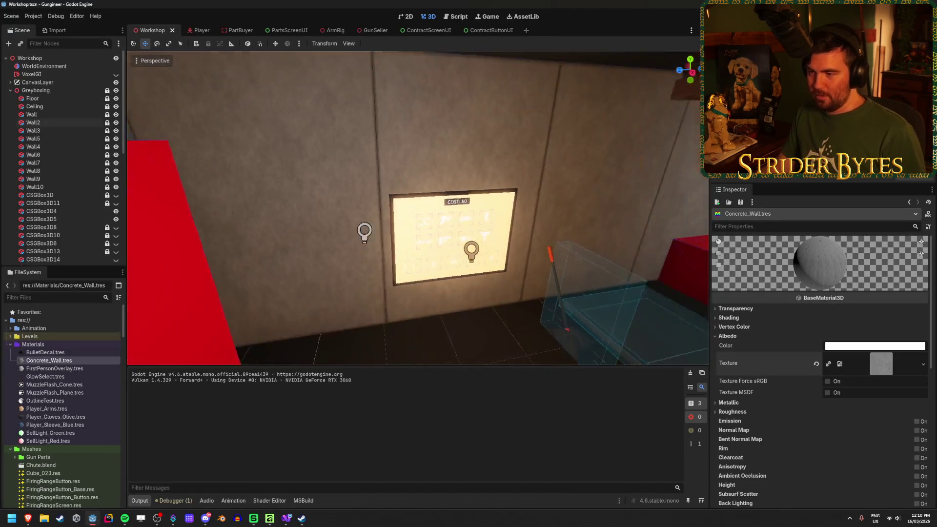
scroll(417, 208, down, 5)
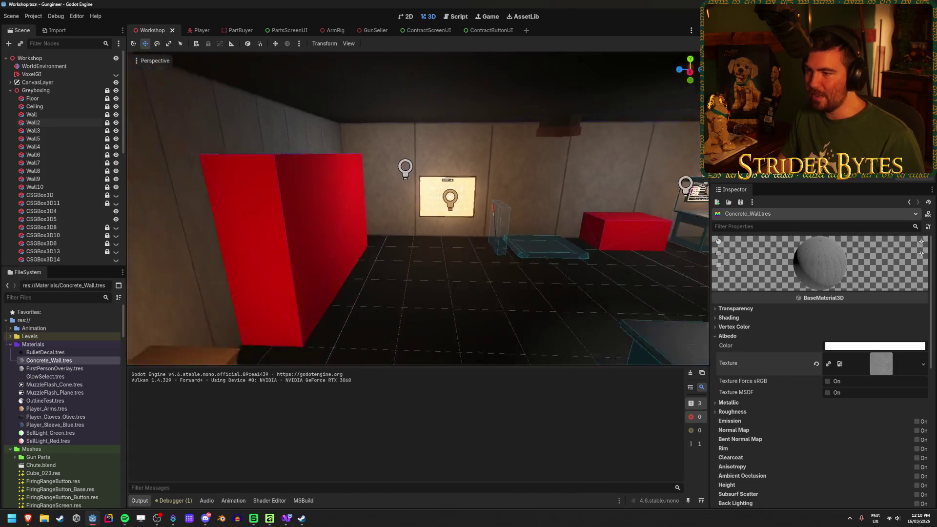
scroll(417, 209, up, 3)
key(Caps_Lock)
scroll(417, 208, up, 5)
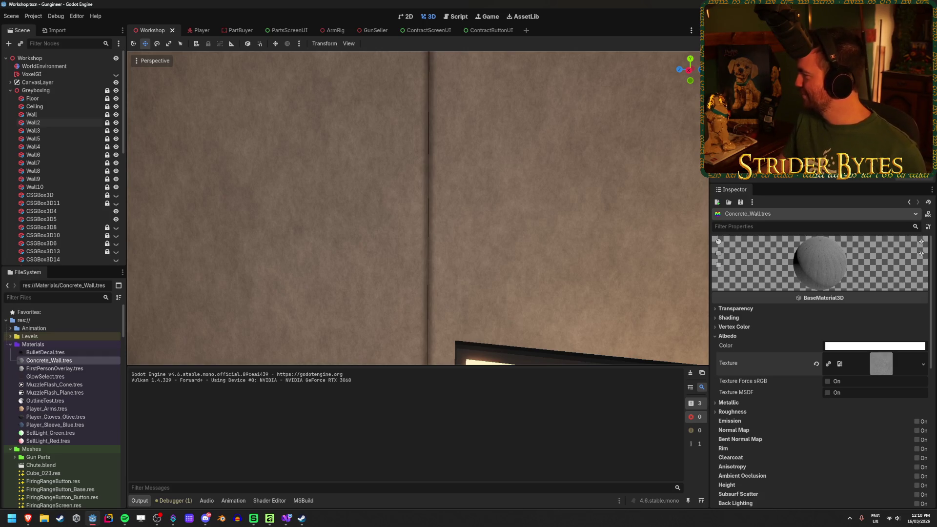
Save the workshop scene and run the game with F5.
click(230, 3)
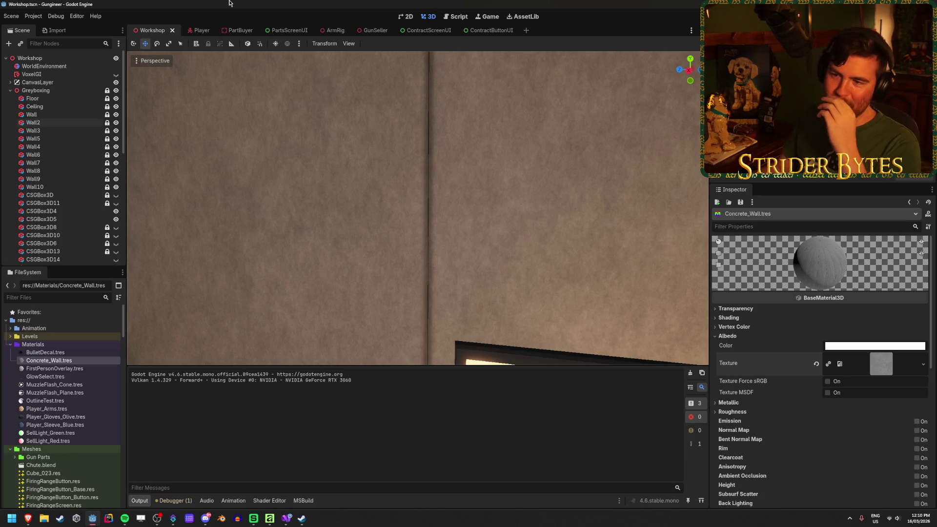
scroll(417, 208, down, 5)
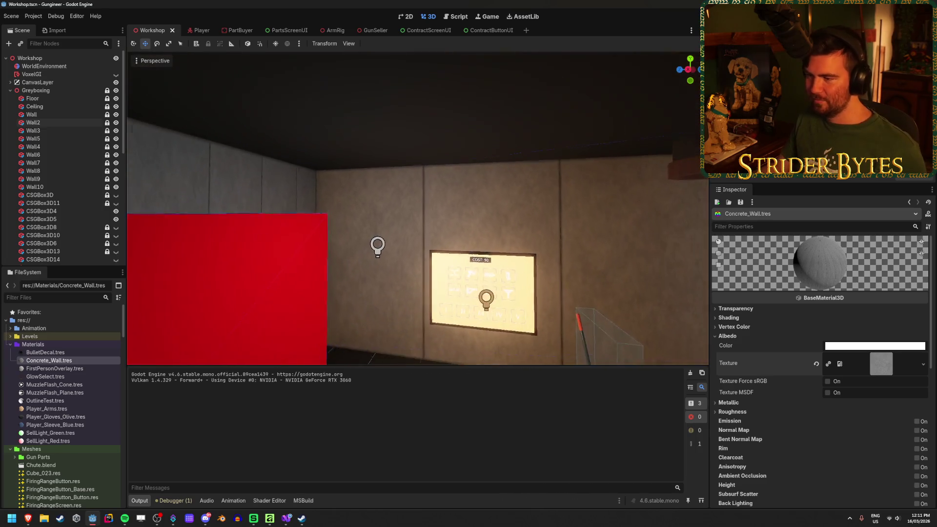
key(ctrl+s)
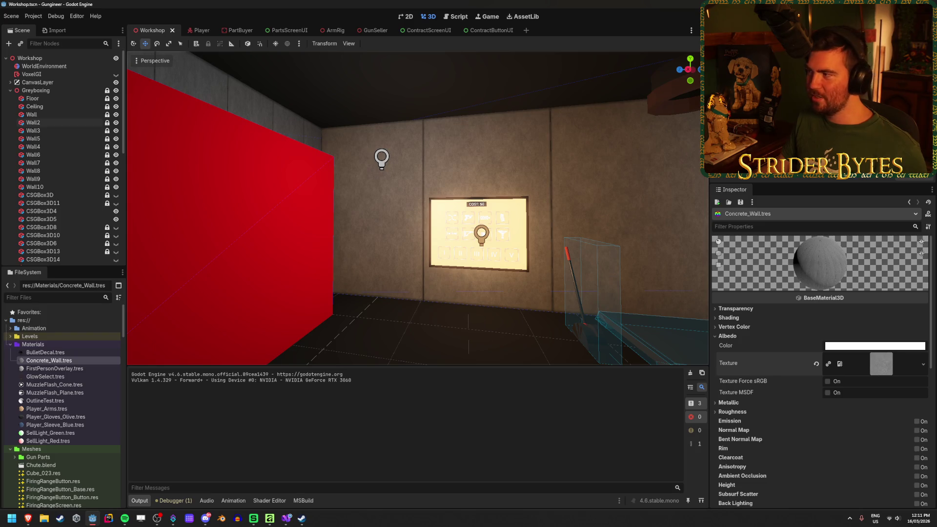
key(F5)
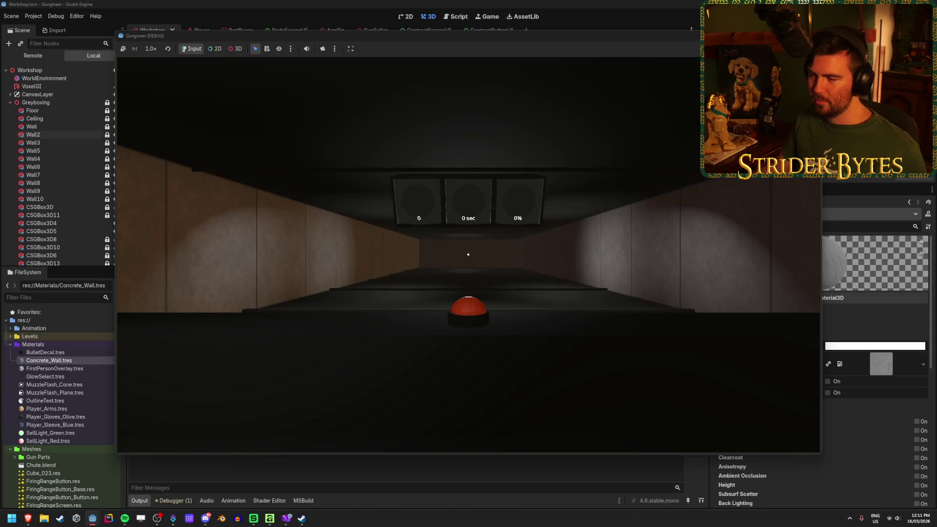
Walk to the workbench, lit wall panel and red box to inspect the concrete walls.
key(w)
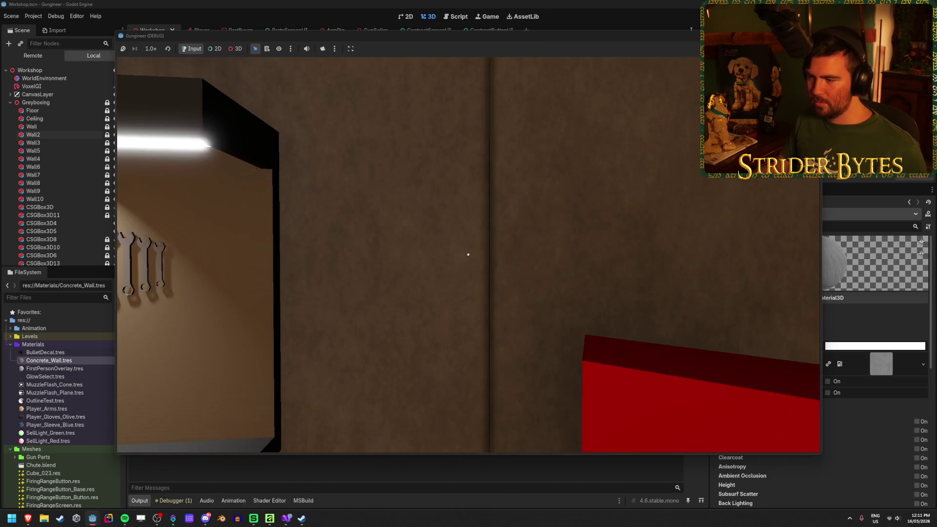
key(s)
key(w)
key(s)
key(s)
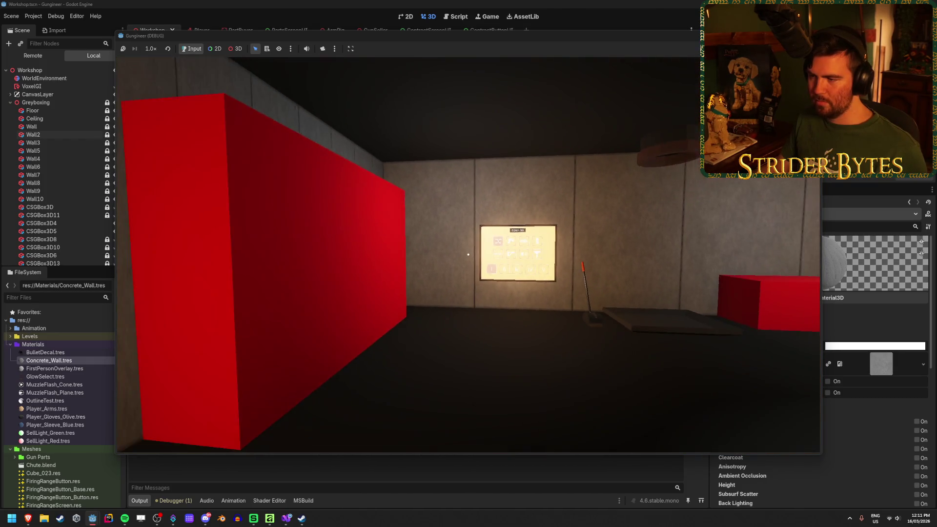
key(w)
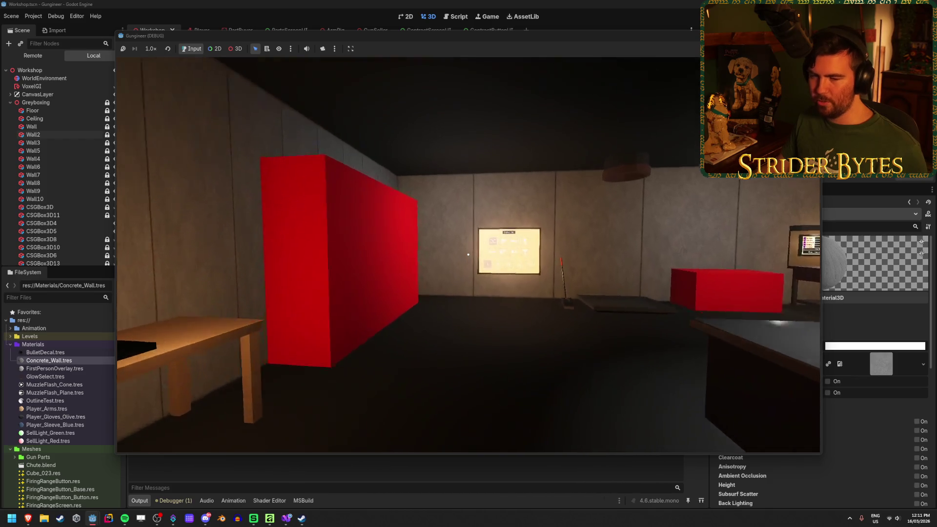
key(d)
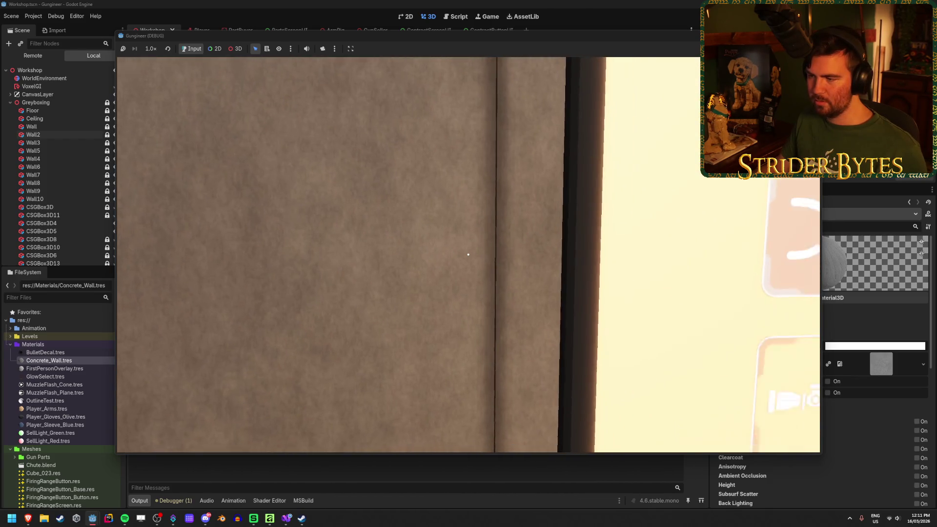
Step back to view the room, revisit the lit wall, then stop the game with F8.
key(s)
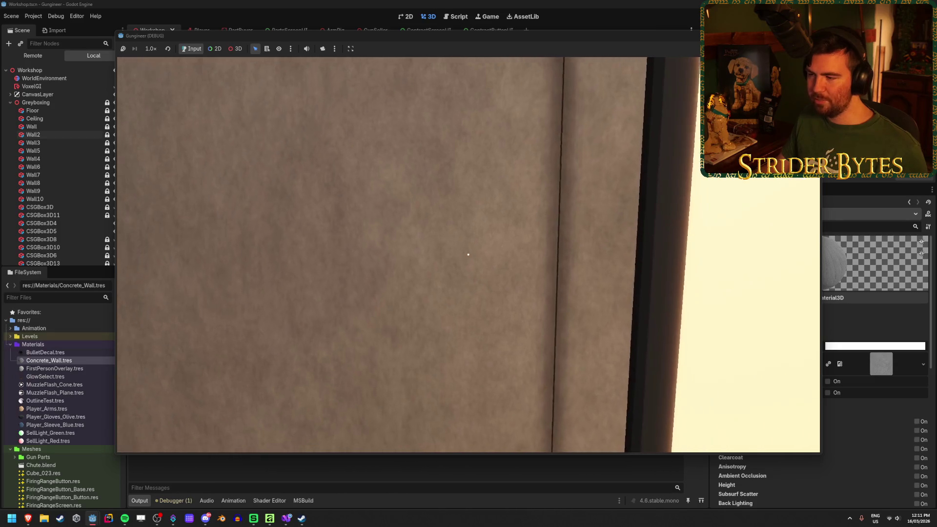
key(w)
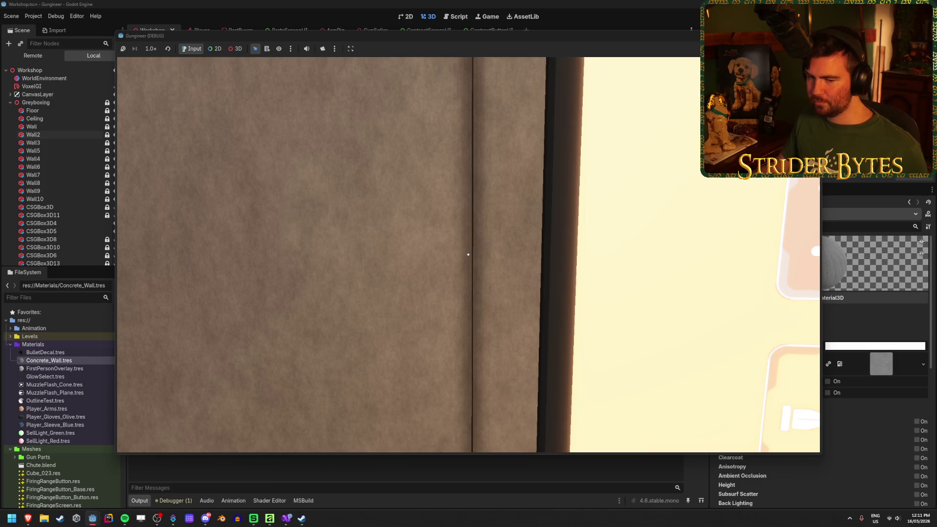
key(s)
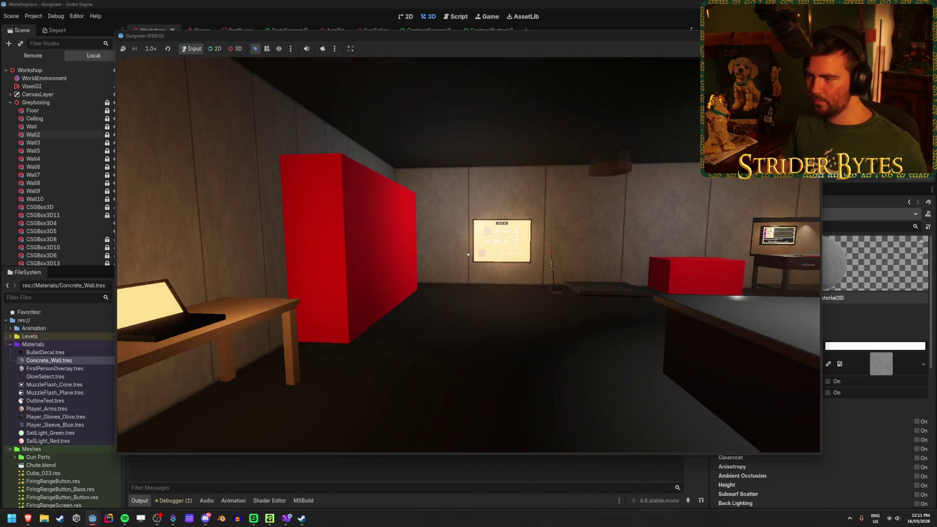
key(w)
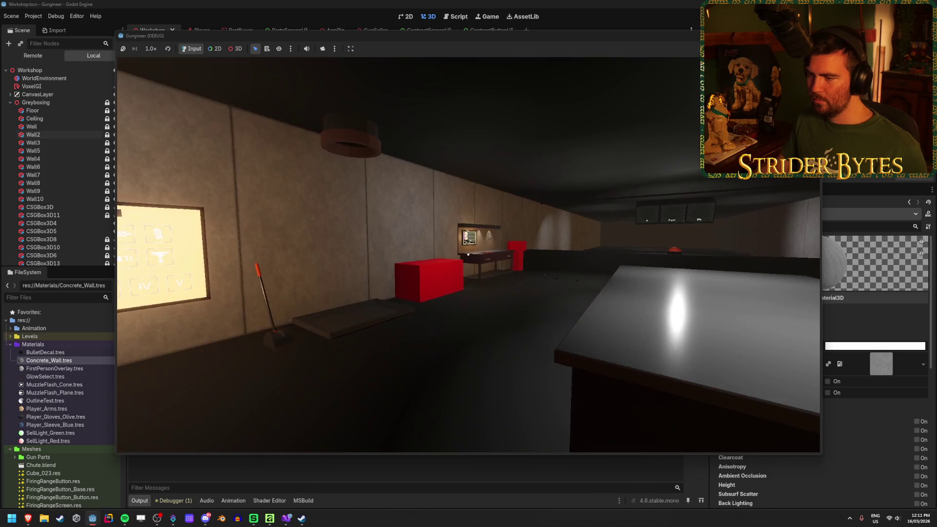
key(w)
key(s)
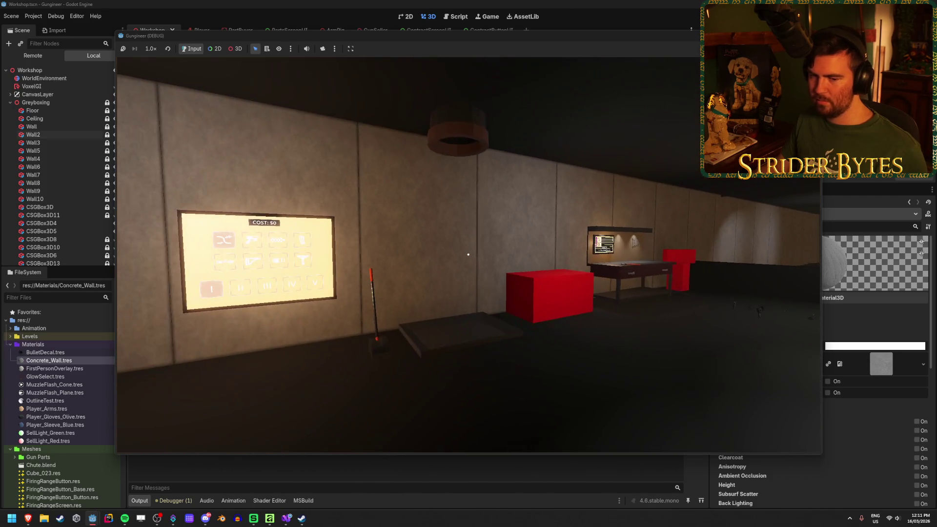
key(F8)
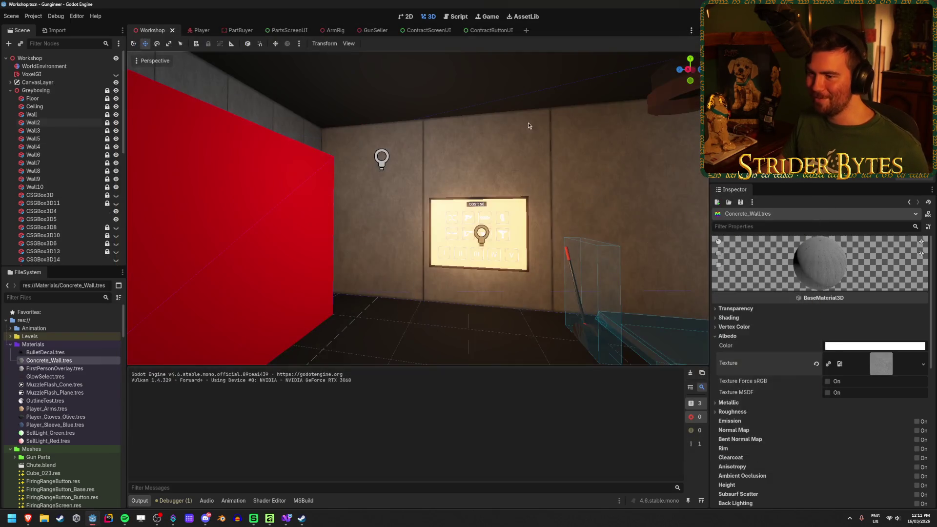
Save the workshop scene after flying the editor camera toward the lit panel.
key(w)
key(s)
key(ctrl+s)
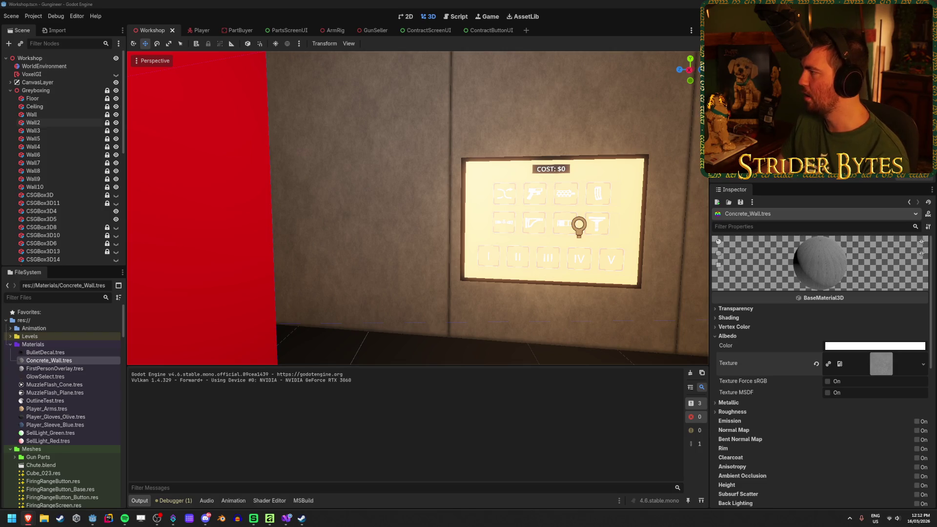
click(254, 4)
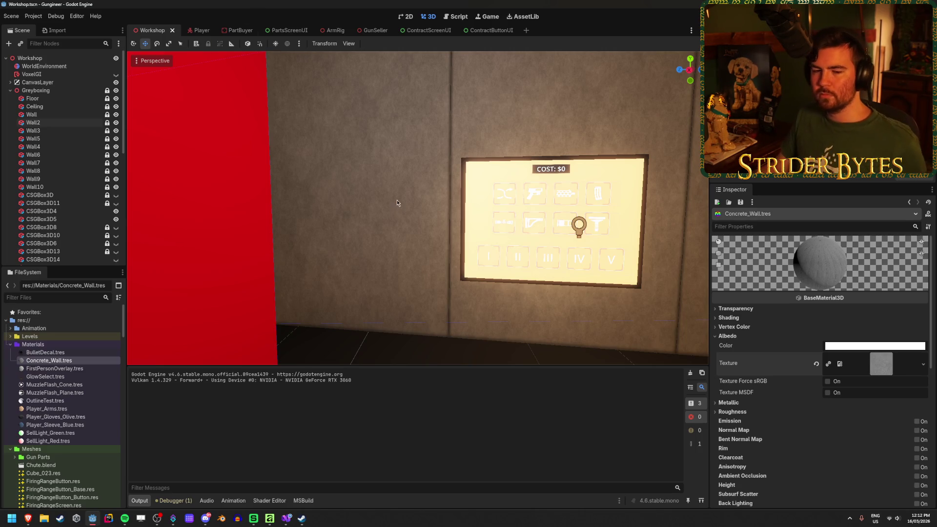
Fly the editor camera along the concrete wall past the seam, then return to Affinity.
key(w)
key(d)
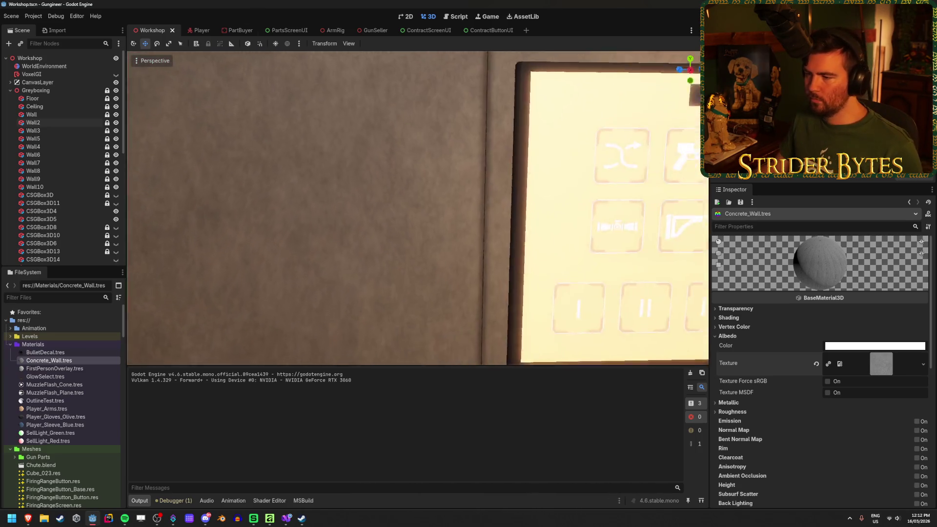
key(d)
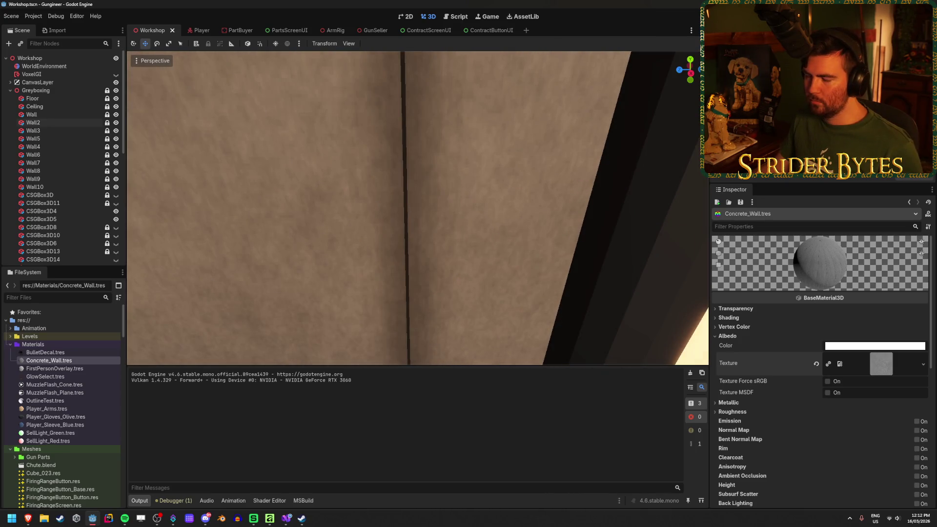
key(s)
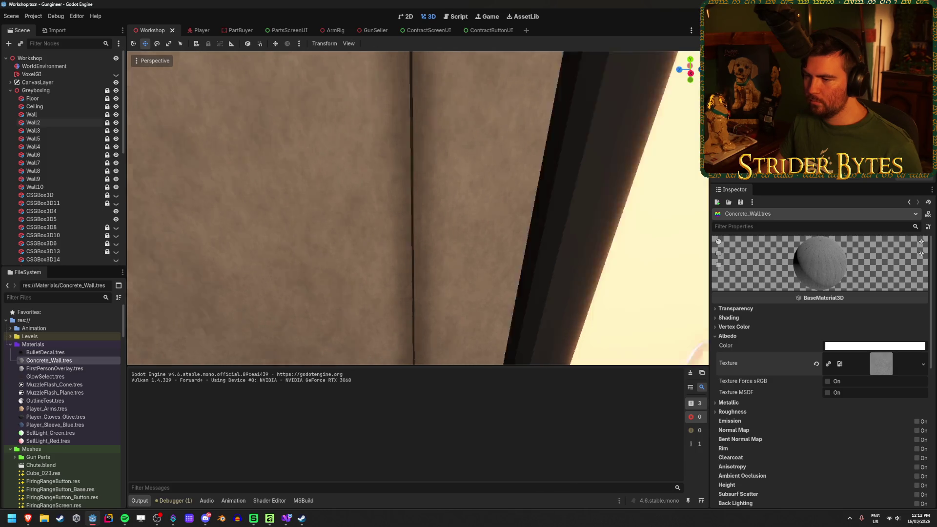
key(s)
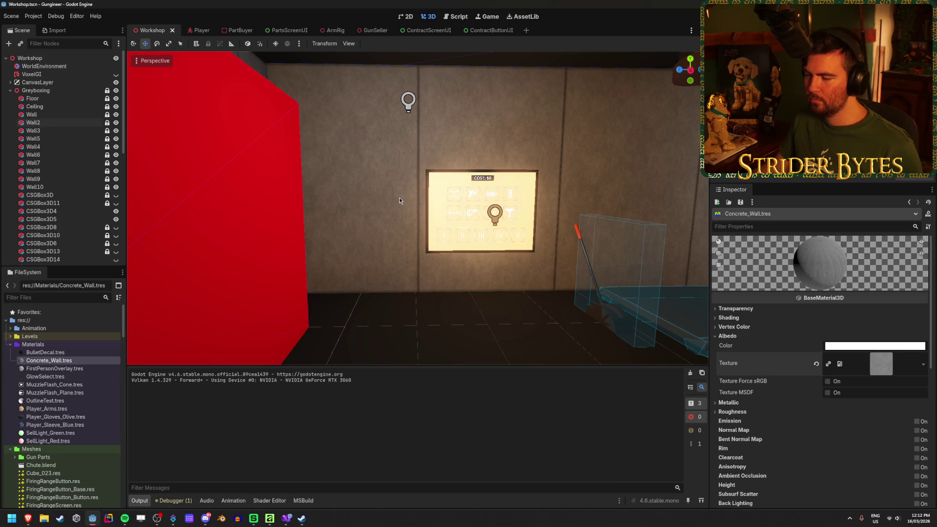
click(255, 519)
click(270, 518)
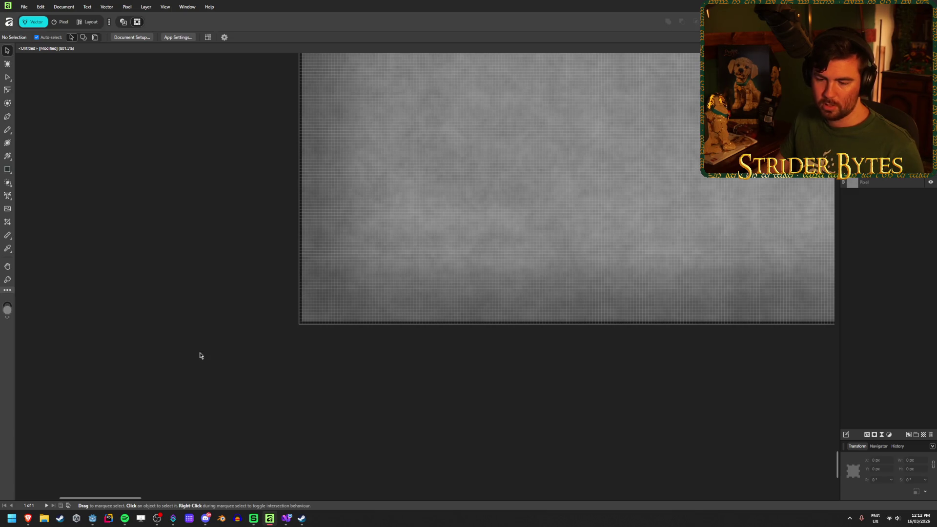
click(173, 518)
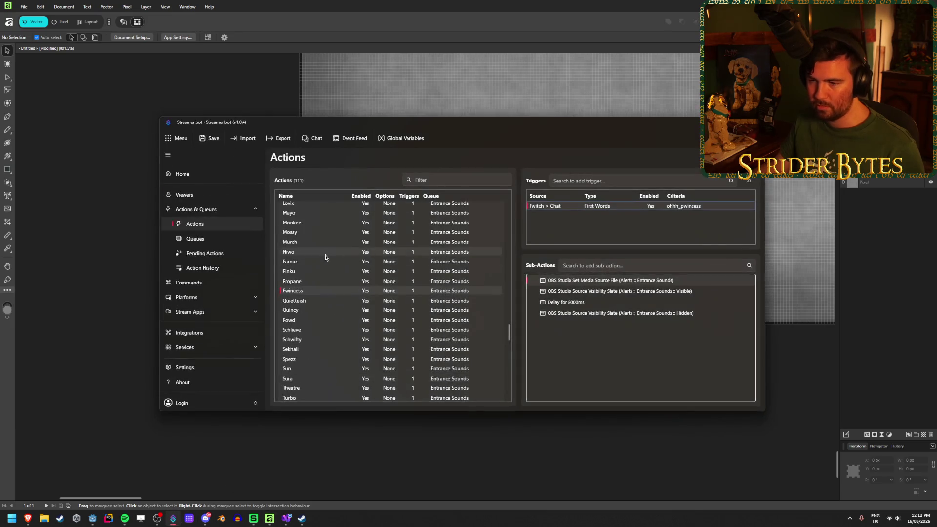
click(293, 261)
right_click(622, 210)
key(Escape)
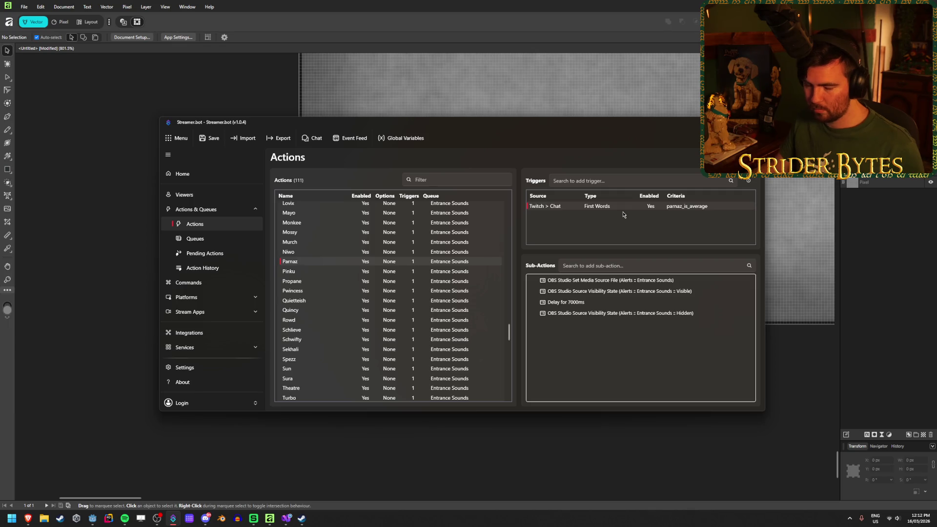
click(534, 3)
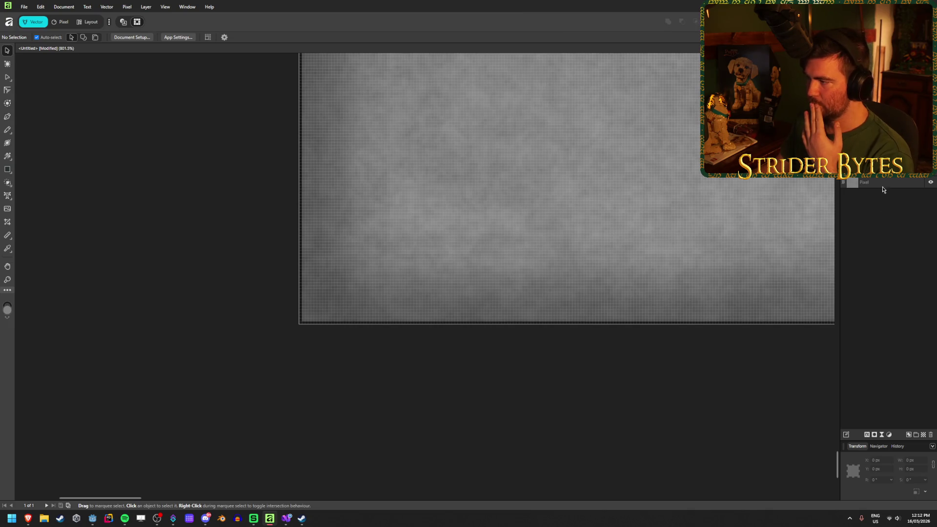
Remove the rectangle's dark fill and set its stroke to black.
click(874, 171)
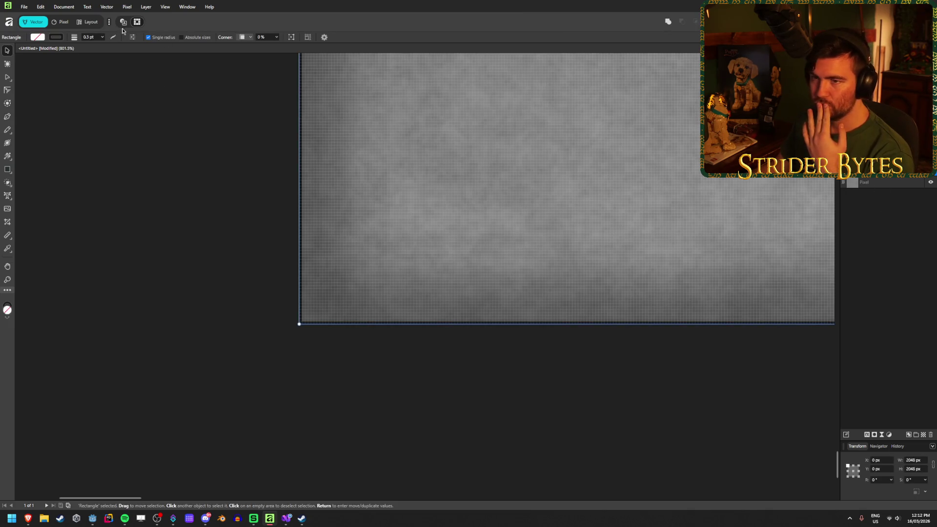
click(38, 37)
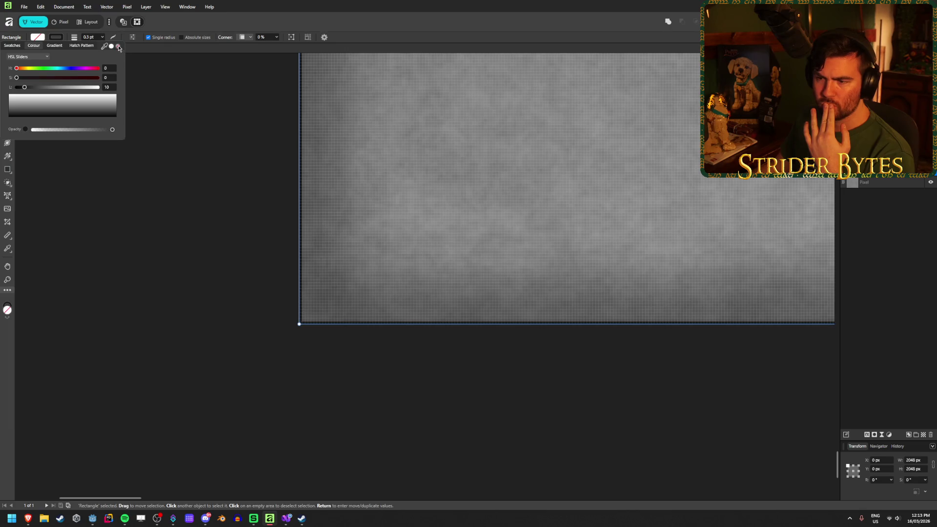
click(118, 46)
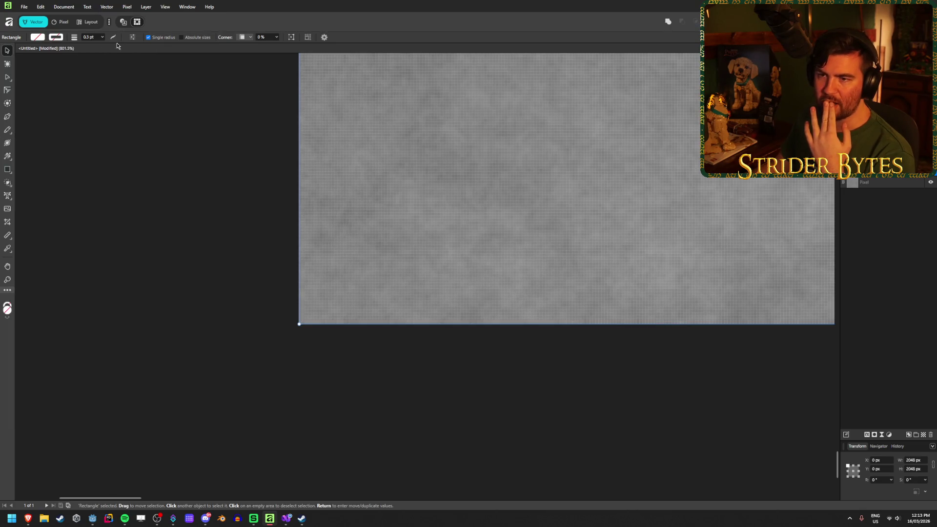
click(37, 37)
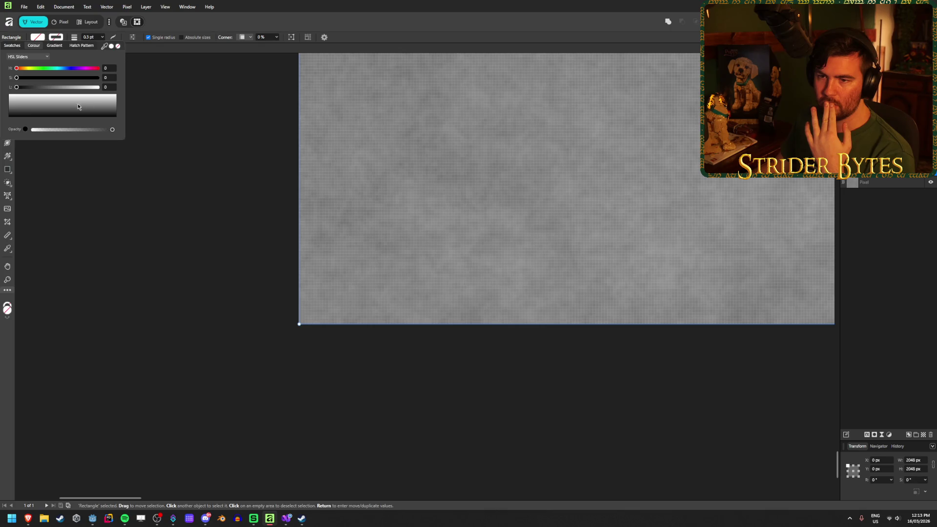
click(119, 47)
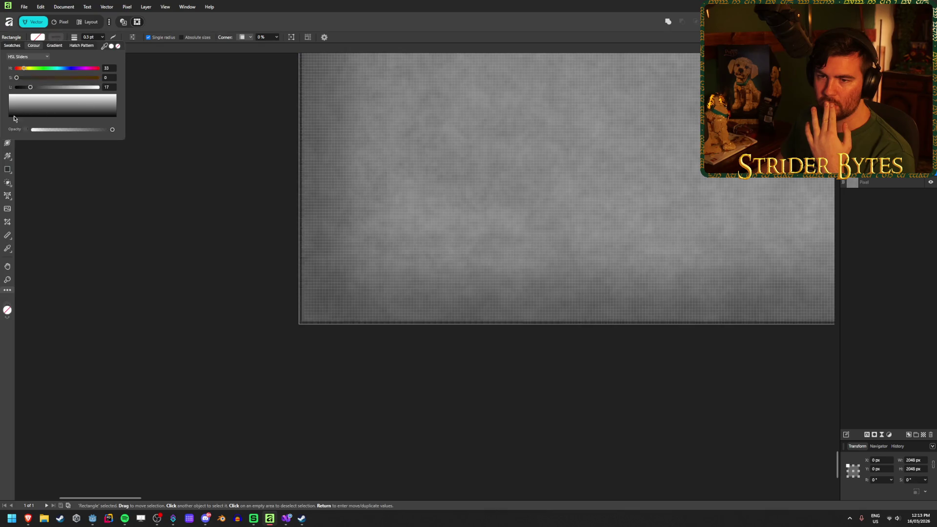
Set the rectangle's border stroke width to 8.5 pt.
click(97, 37)
text(0)
key(Return)
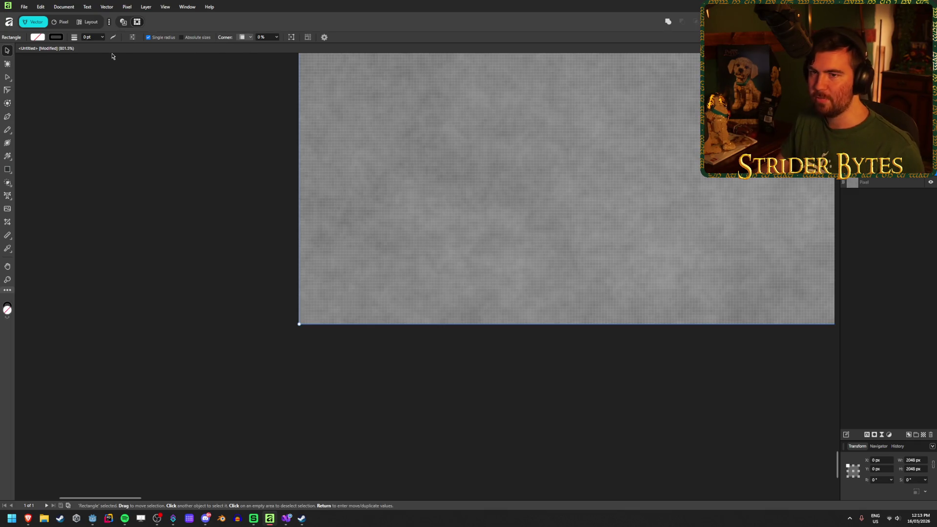
key(ctrl+z)
click(103, 38)
drag(103, 45, 121, 46)
scroll(204, 261, down, 10)
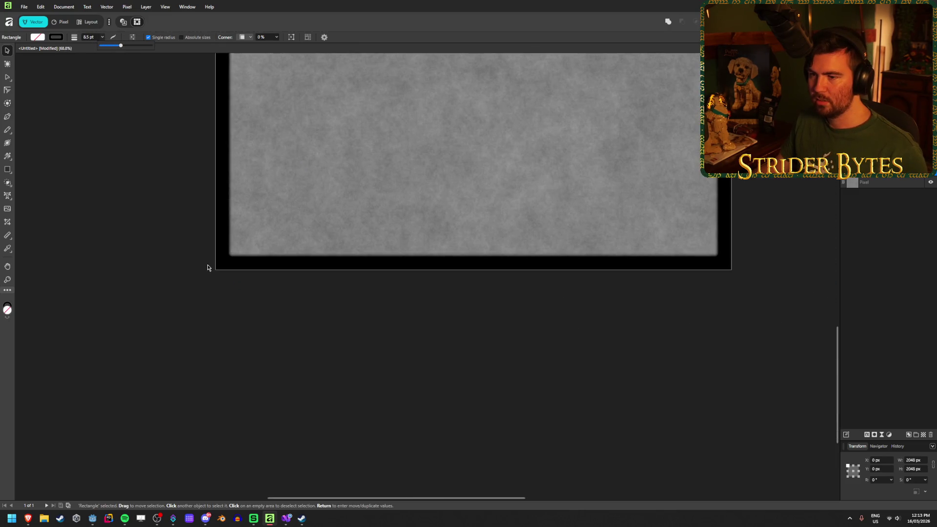
scroll(210, 263, down, 3)
scroll(215, 230, up, 2)
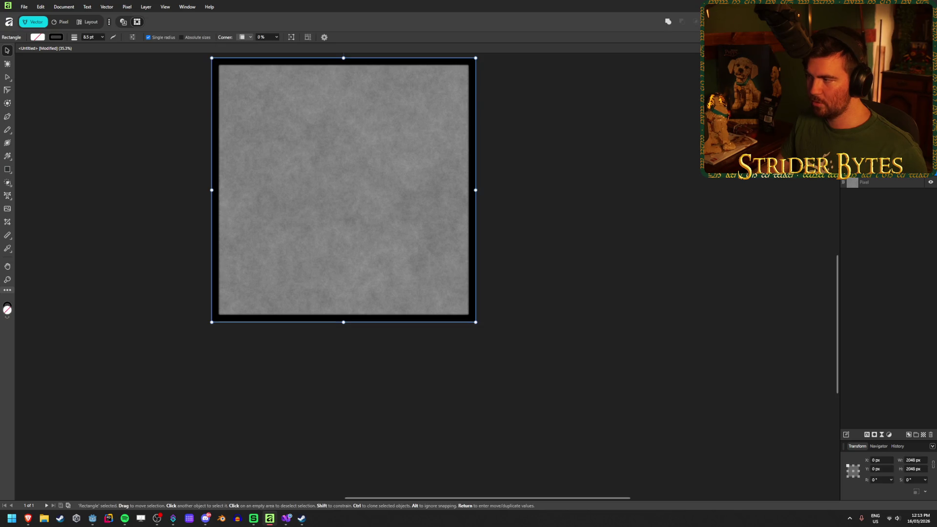
click(868, 436)
Try outer glow radii of about 40, 200 and 500 px.
mouse_move(212, 211)
mouse_down()
mouse_move(235, 212)
mouse_move(148, 226)
mouse_up()
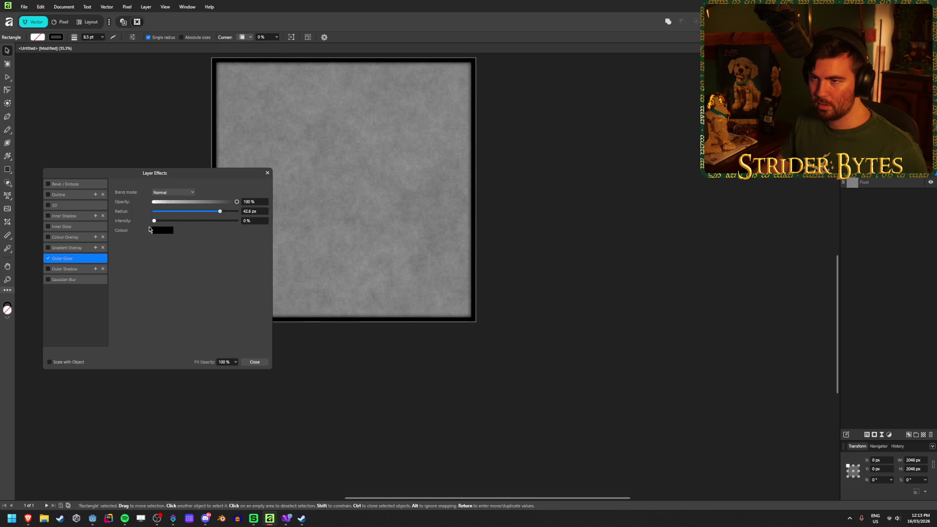
mouse_move(220, 212)
mouse_down()
mouse_move(151, 213)
mouse_move(239, 212)
mouse_move(131, 223)
mouse_move(333, 215)
mouse_up()
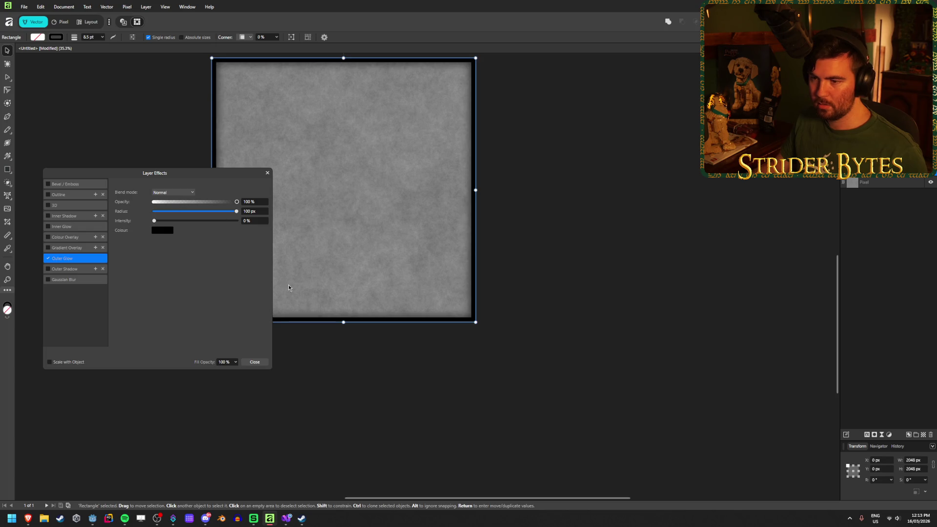
click(260, 212)
text(200)
key(Tab)
click(259, 212)
text(500)
key(Return)
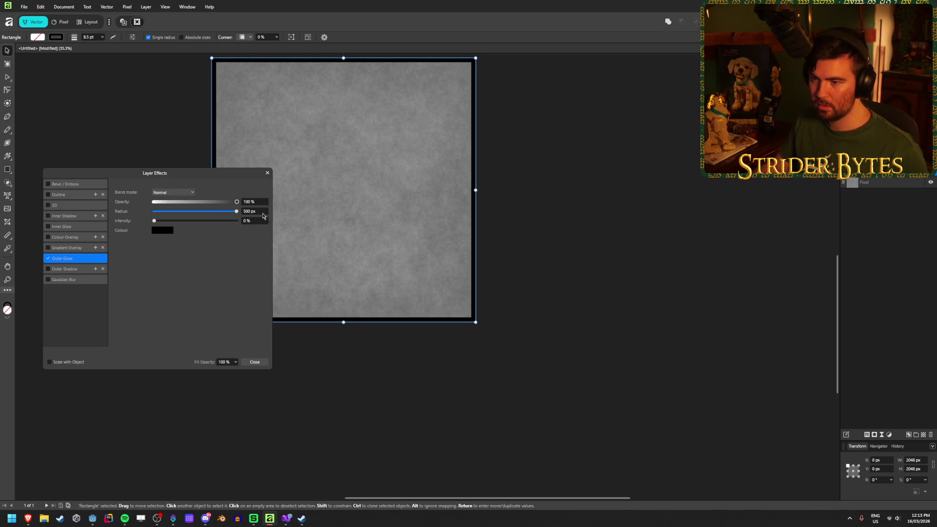
Settle the outer glow at 100 px radius and 50% intensity, then close Layer Effects.
mouse_move(154, 221)
mouse_down()
mouse_move(234, 221)
mouse_move(203, 232)
mouse_move(215, 229)
mouse_up()
click(258, 210)
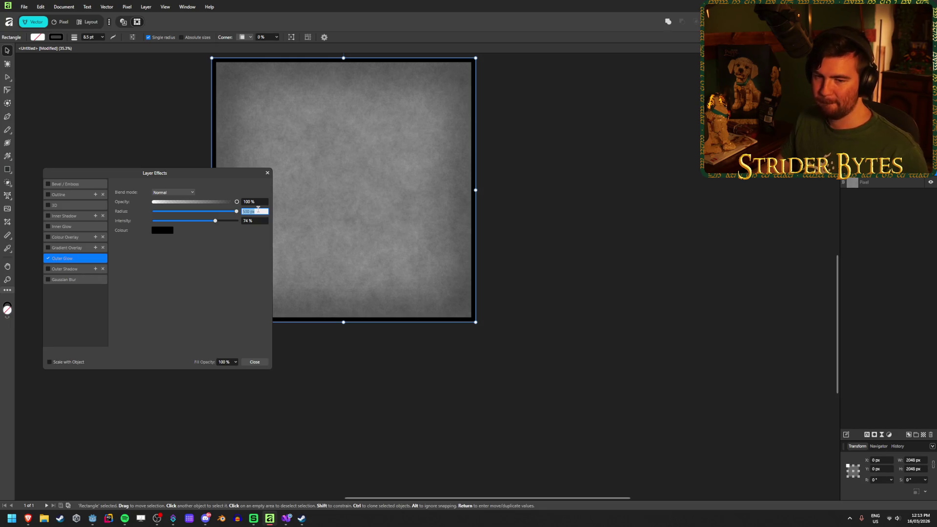
text(100)
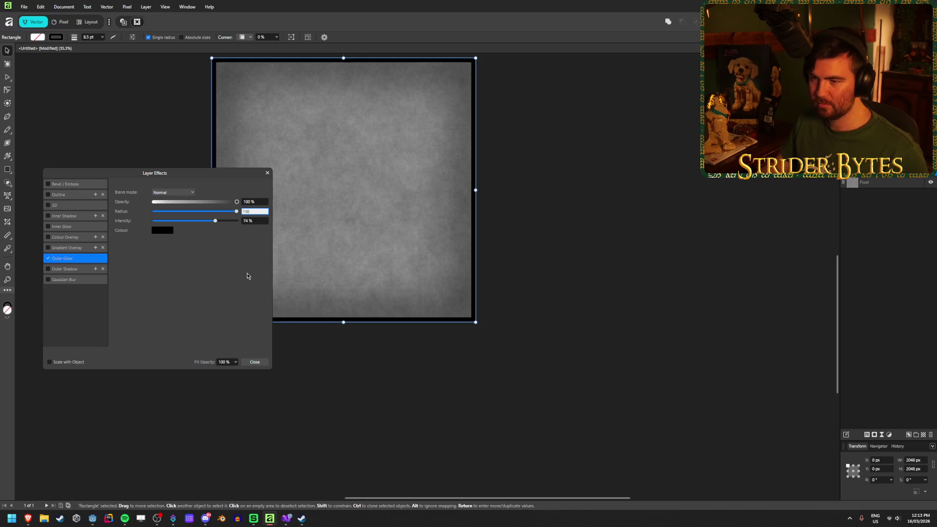
key(Return)
mouse_move(212, 221)
mouse_down()
mouse_move(166, 222)
mouse_move(230, 221)
mouse_move(183, 229)
mouse_move(190, 231)
mouse_up()
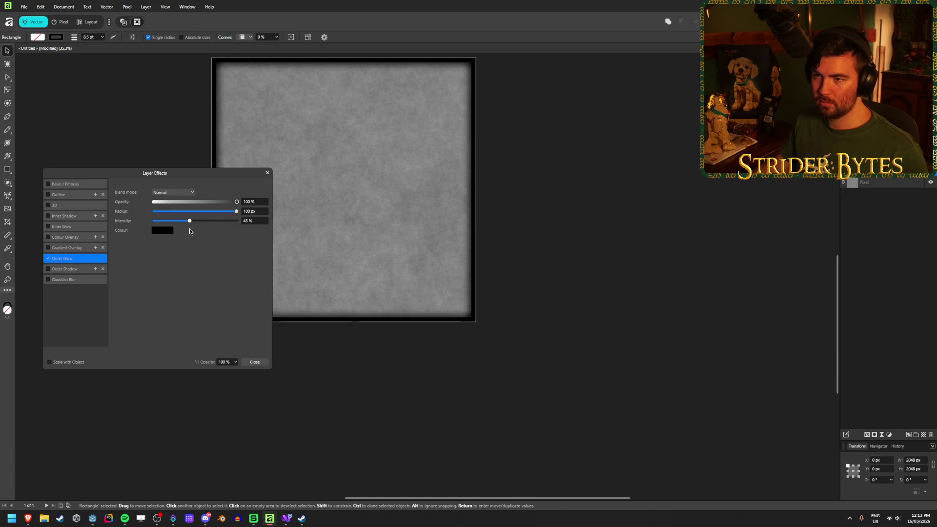
click(254, 220)
text(50)
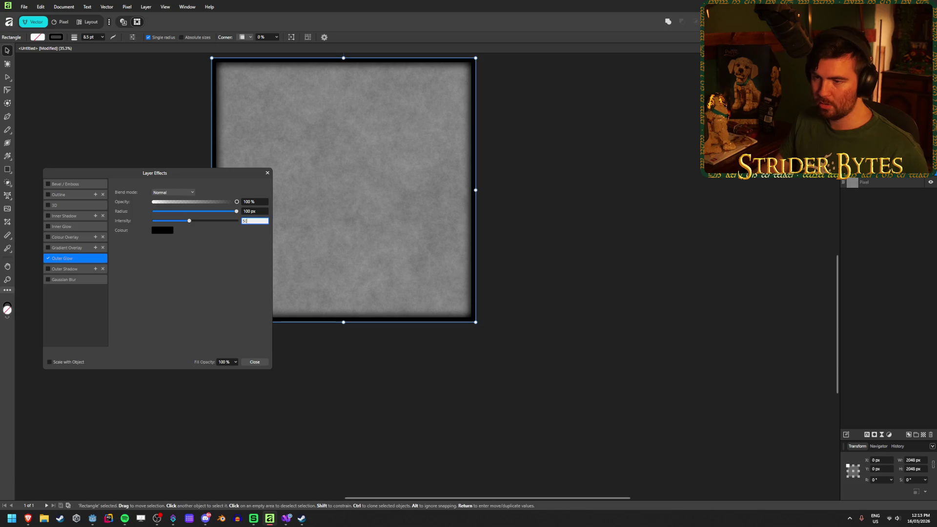
click(254, 362)
click(505, 349)
click(472, 323)
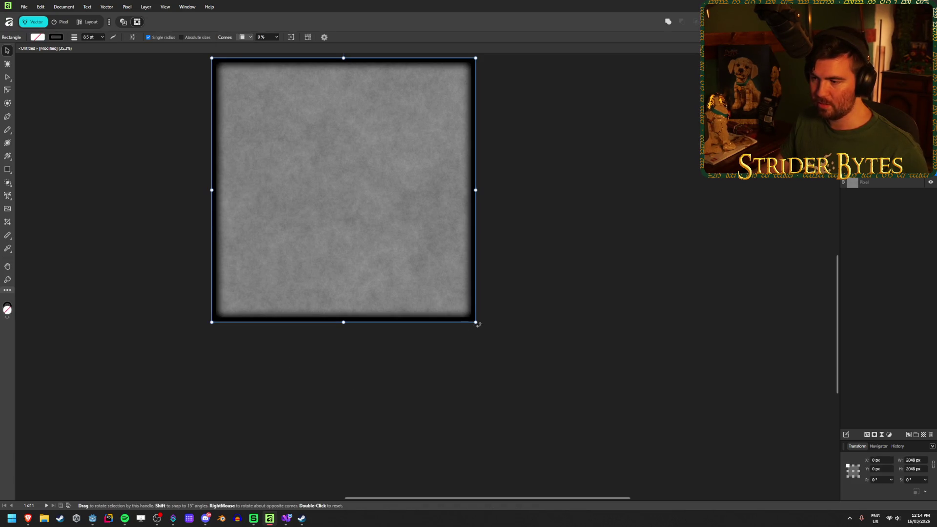
Resize the border rectangle to 2118.9 px.
mouse_move(476, 322)
mouse_down()
mouse_move(498, 341)
mouse_move(480, 328)
mouse_up()
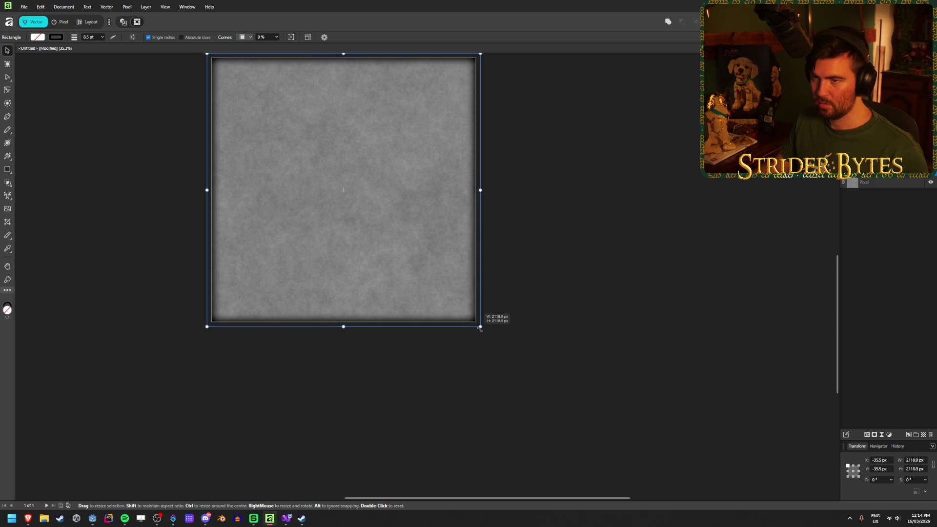
click(580, 300)
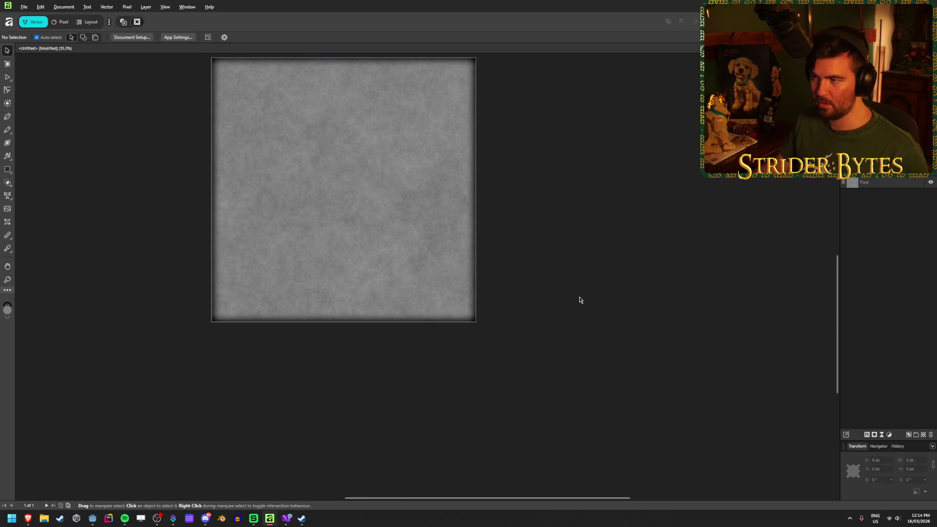
scroll(566, 305, up, 1)
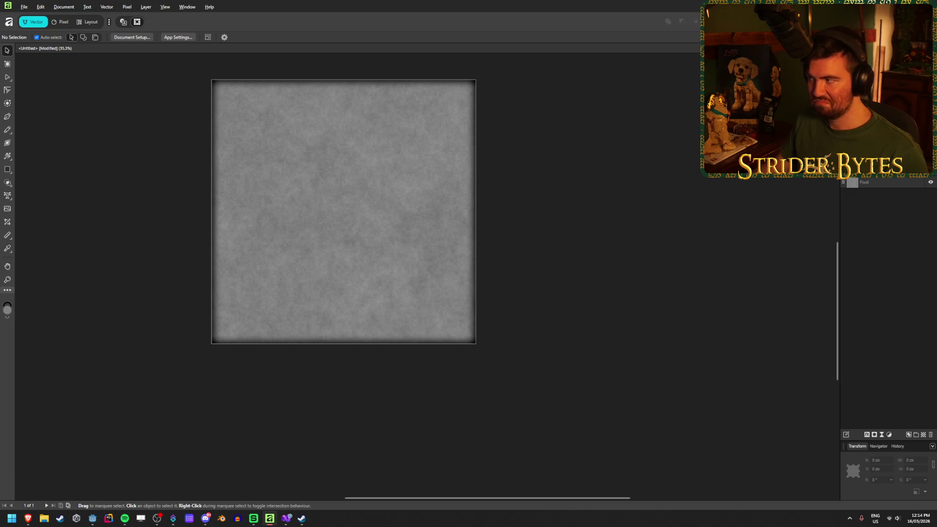
Export the texture as PNG, overwriting Wall_Concrete.png in Textures.
key(ctrl+shift+alt+s)
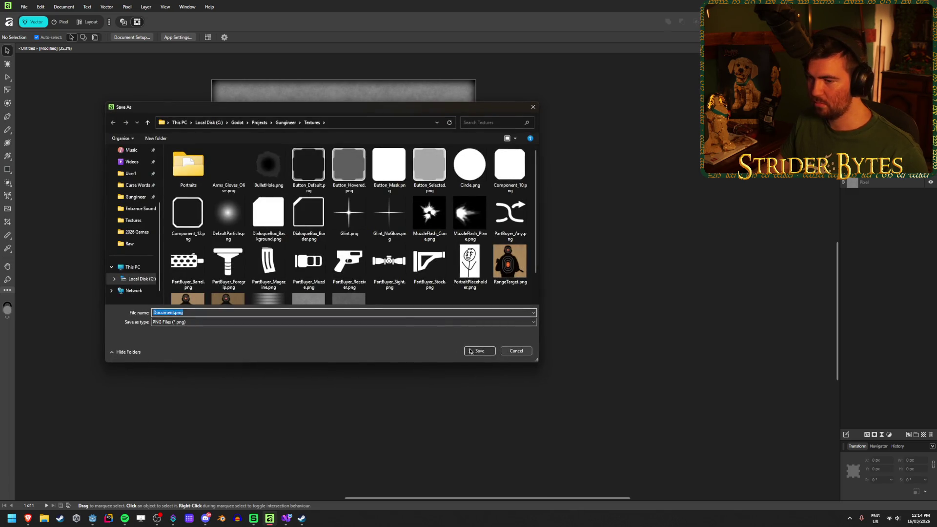
click(300, 277)
click(479, 351)
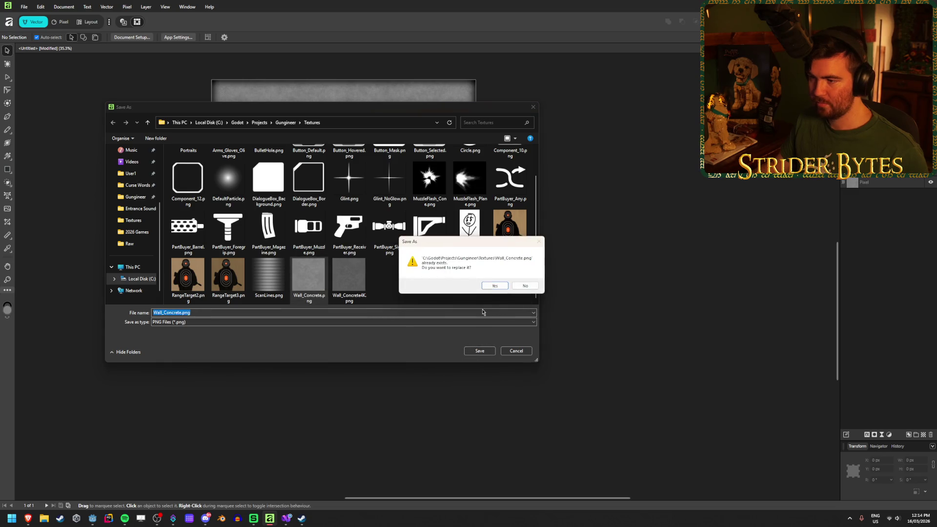
click(494, 287)
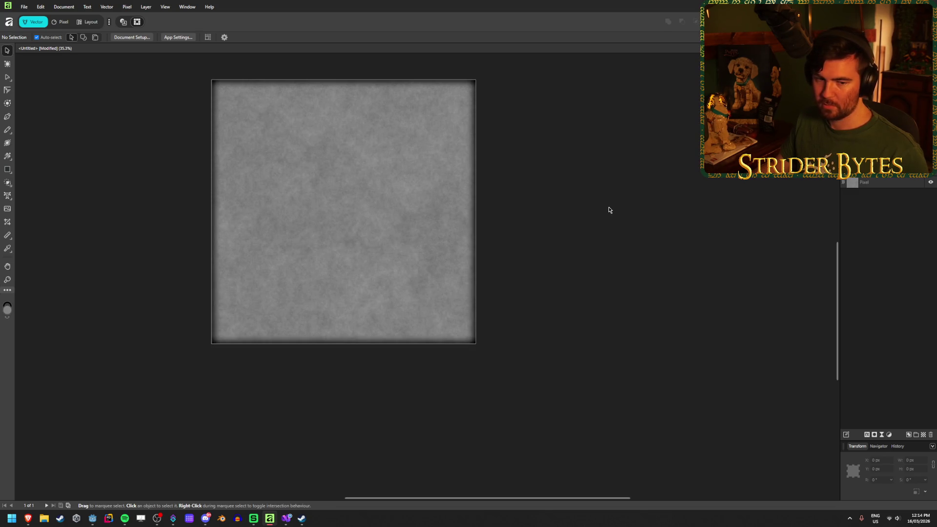
click(92, 517)
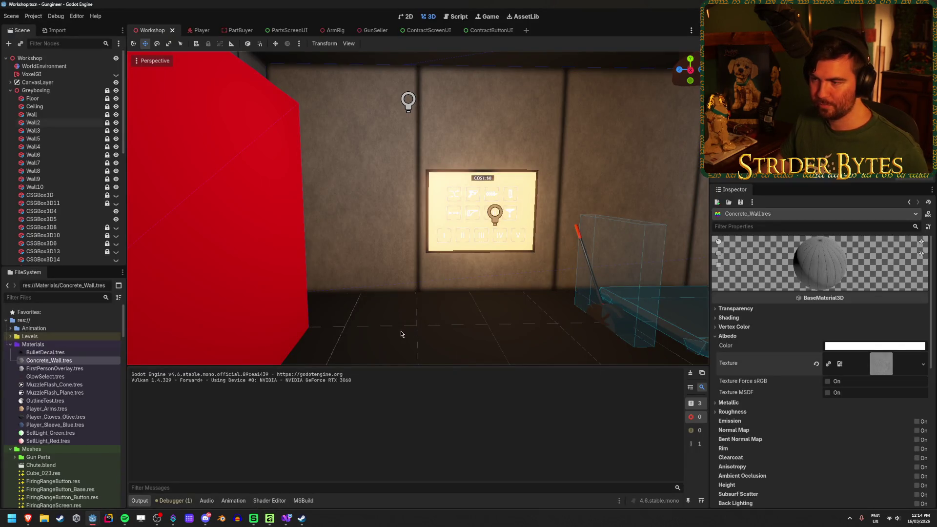
Zoom in on the workshop wall to check the updated concrete texture, then return to Affinity.
scroll(410, 331, up, 8)
scroll(417, 208, up, 4)
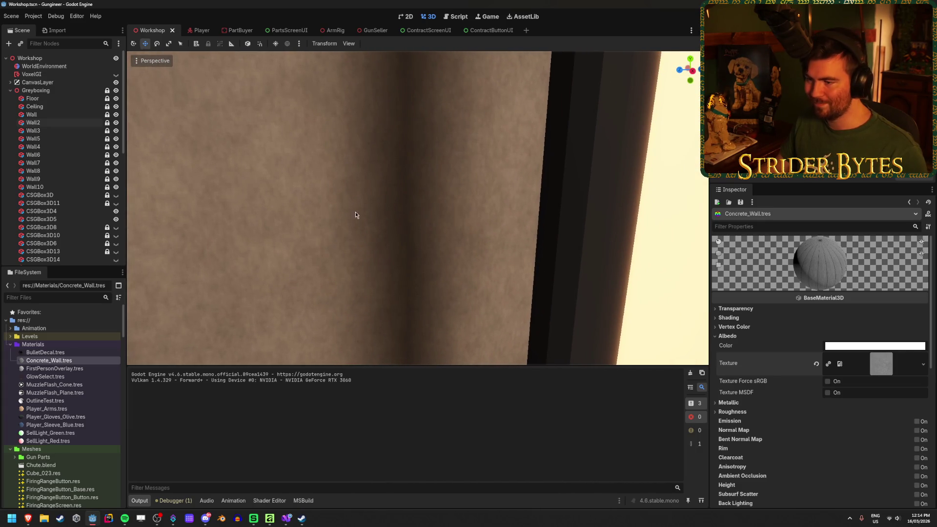
scroll(410, 202, down, 5)
scroll(410, 201, up, 5)
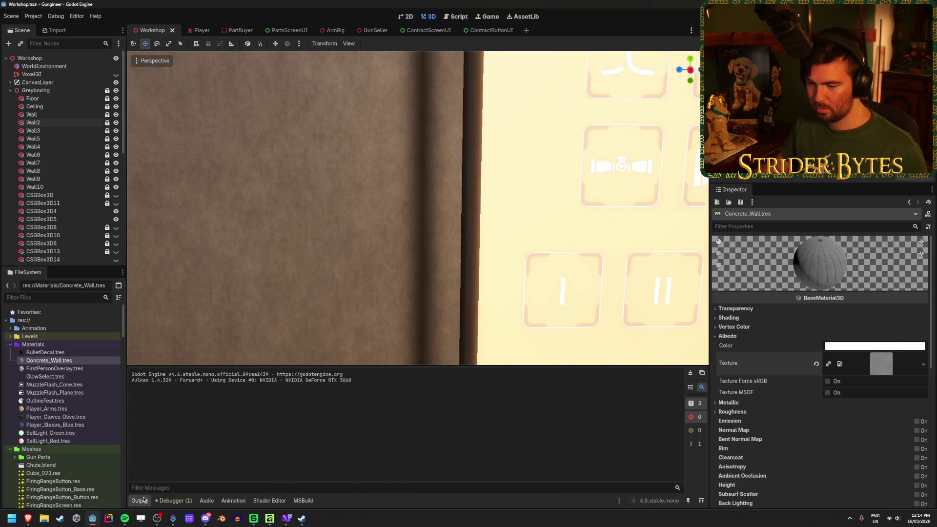
click(253, 521)
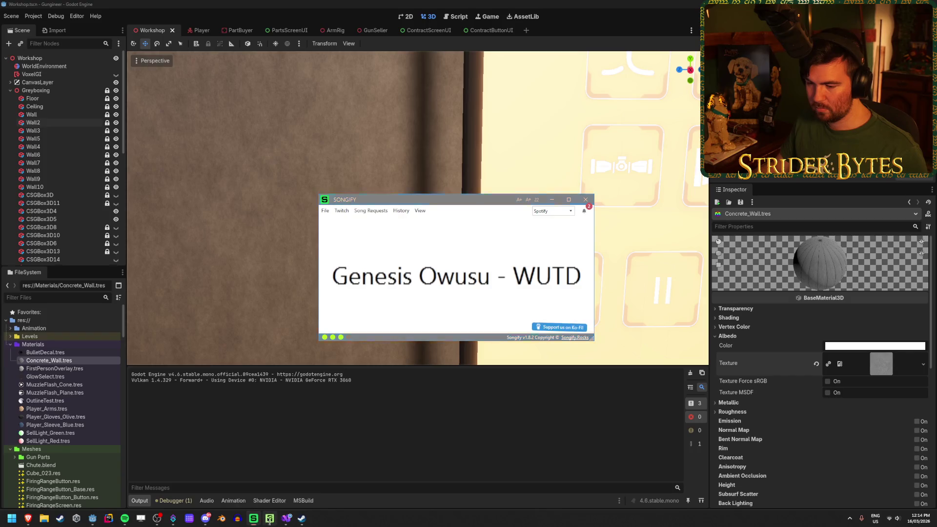
click(269, 519)
drag(272, 521, 101, 520)
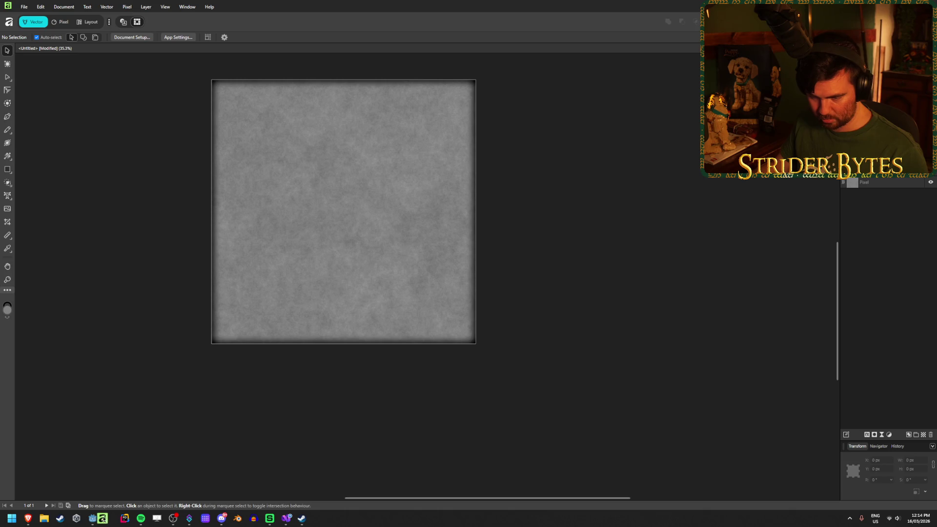
Lighten the rectangle's stroke colour from black to a dark gray.
drag(112, 517, 127, 523)
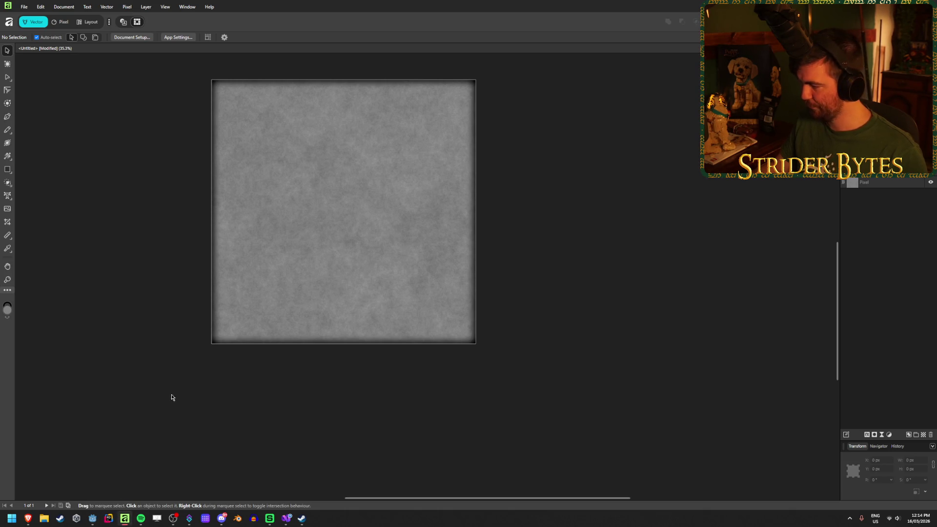
click(895, 179)
click(56, 38)
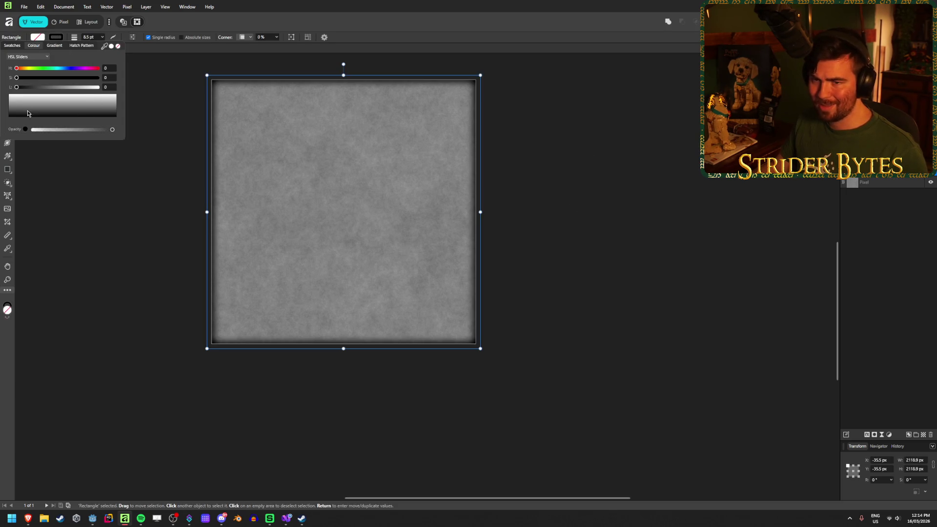
mouse_move(17, 89)
mouse_down()
mouse_move(46, 89)
mouse_move(34, 89)
mouse_up()
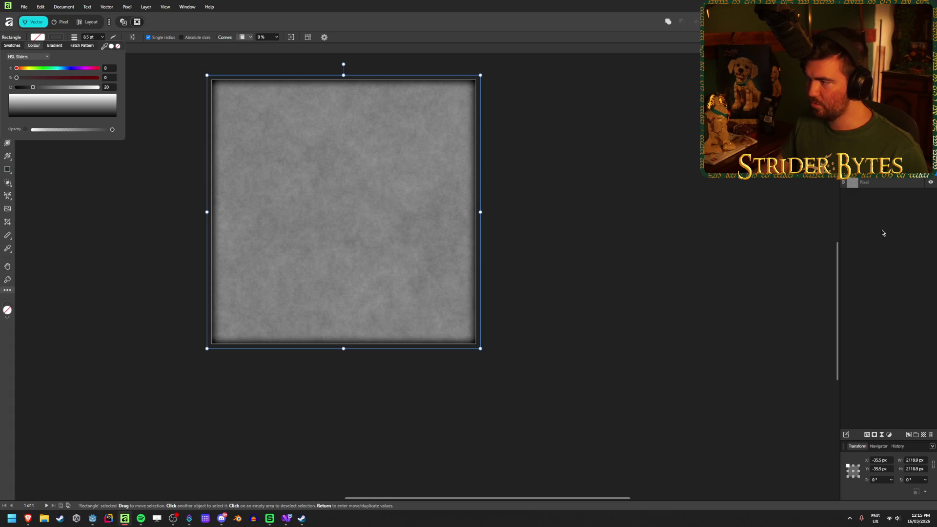
Lighten the outer glow colour to lightness 15 in Layer Effects.
click(867, 435)
click(165, 231)
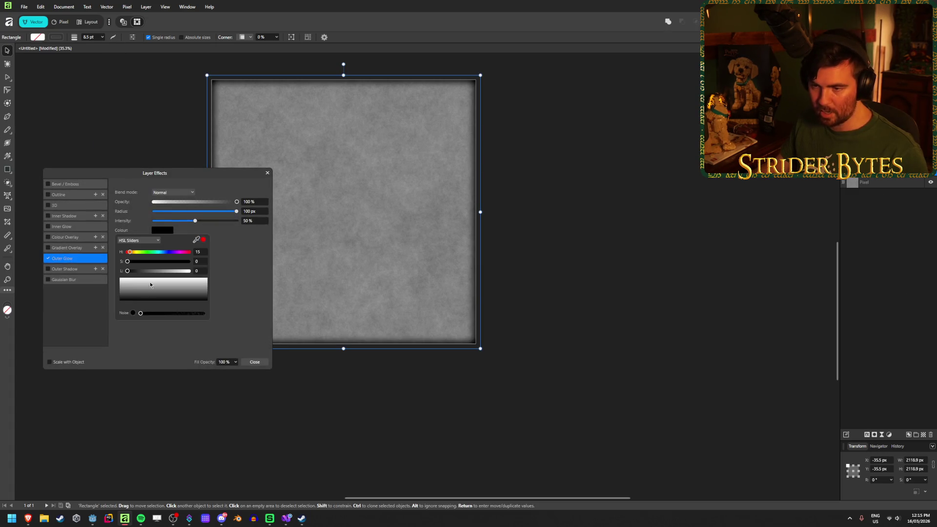
drag(129, 273, 138, 274)
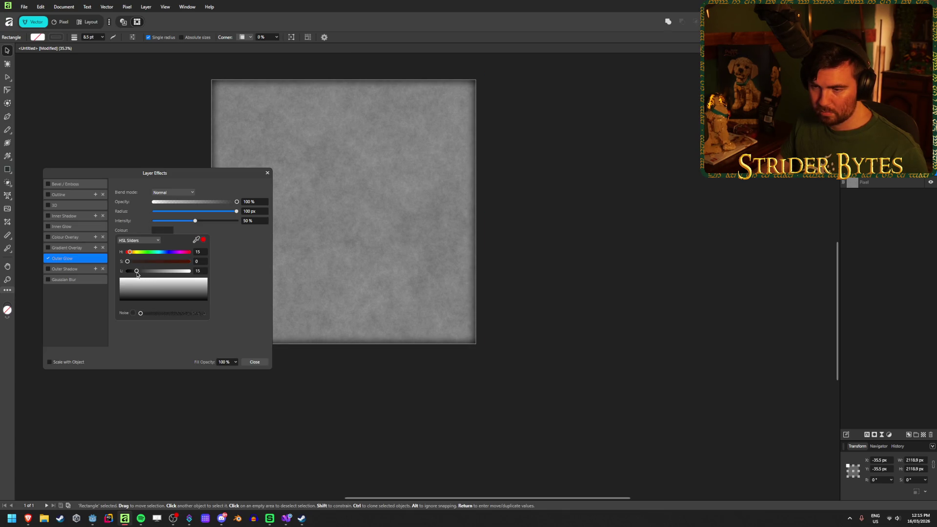
click(145, 115)
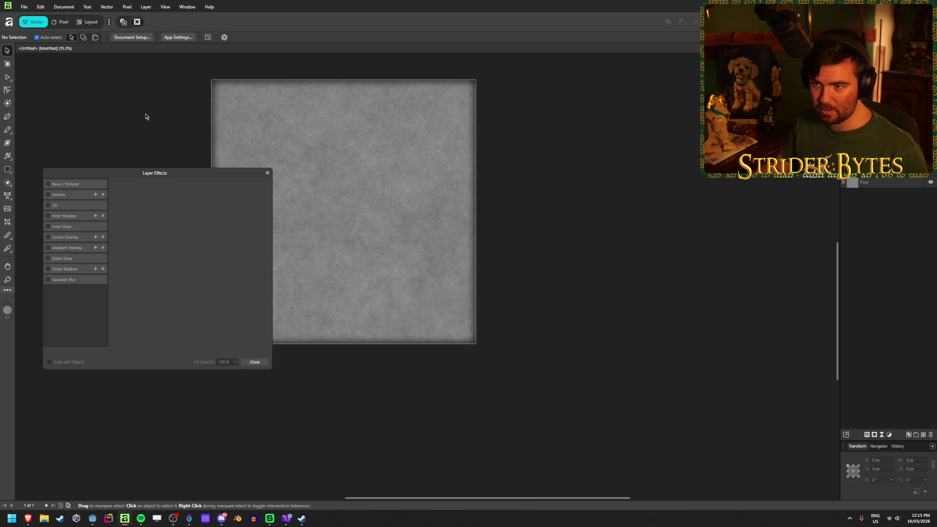
click(364, 164)
click(268, 172)
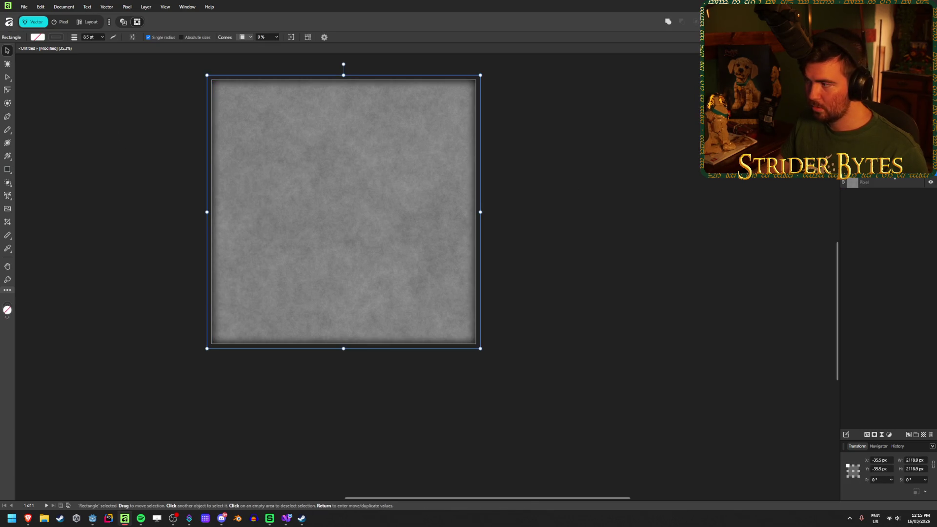
Resize the border rectangle about its centre to 2111 × 2111 px.
mouse_move(481, 349)
mouse_down()
mouse_move(471, 347)
mouse_move(488, 359)
mouse_move(479, 347)
mouse_up()
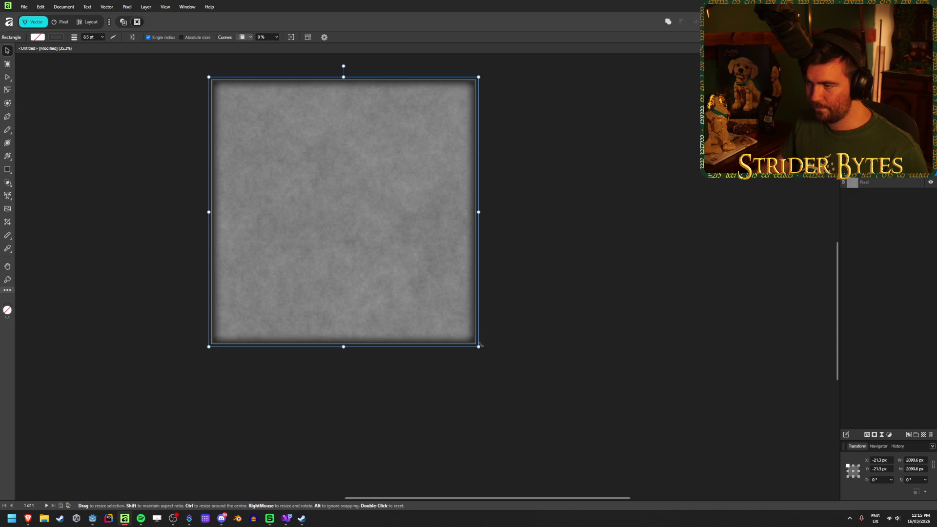
scroll(469, 342, up, 5)
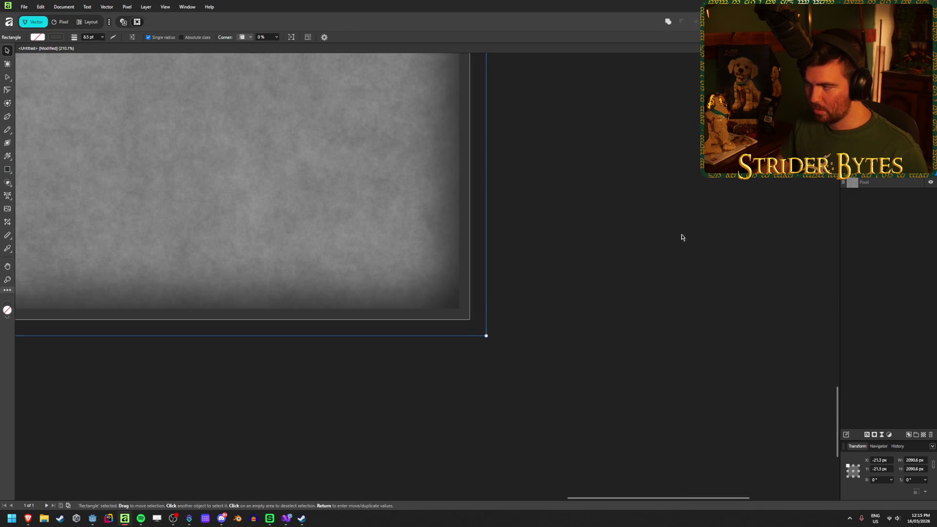
mouse_move(485, 336)
mouse_down()
mouse_move(475, 324)
mouse_move(494, 343)
mouse_up()
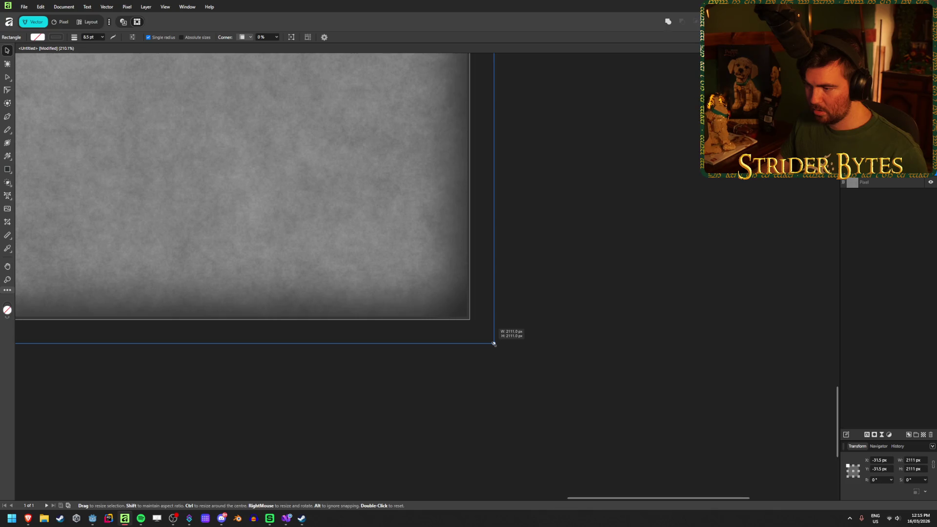
drag(494, 343, 494, 343)
scroll(466, 308, up, 4)
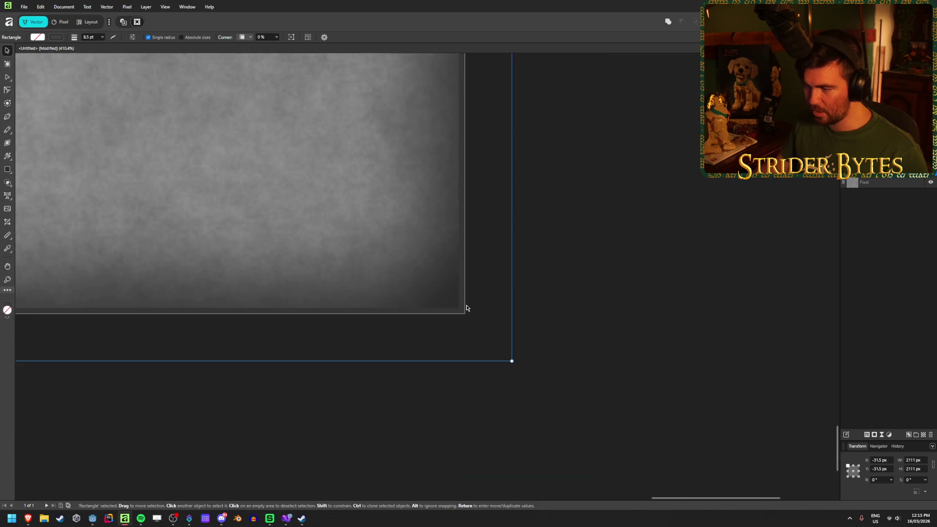
scroll(479, 308, right, 1)
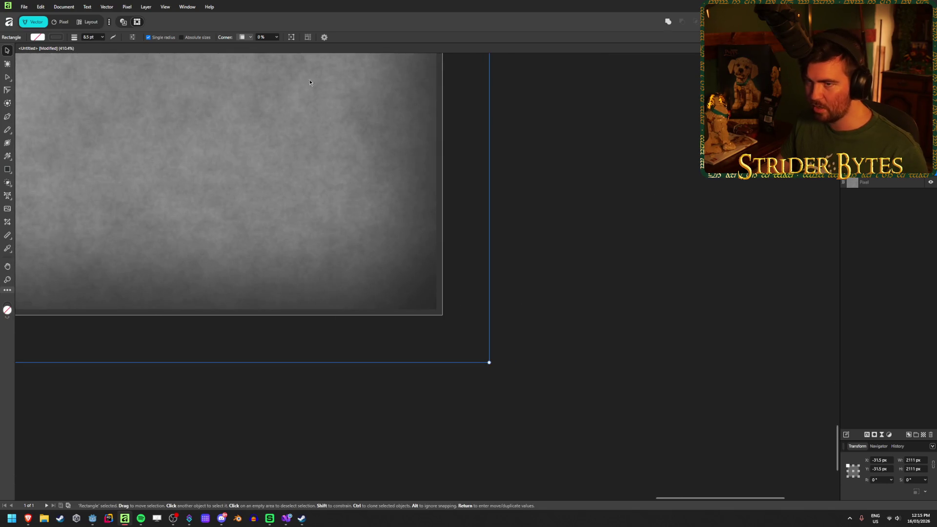
click(56, 37)
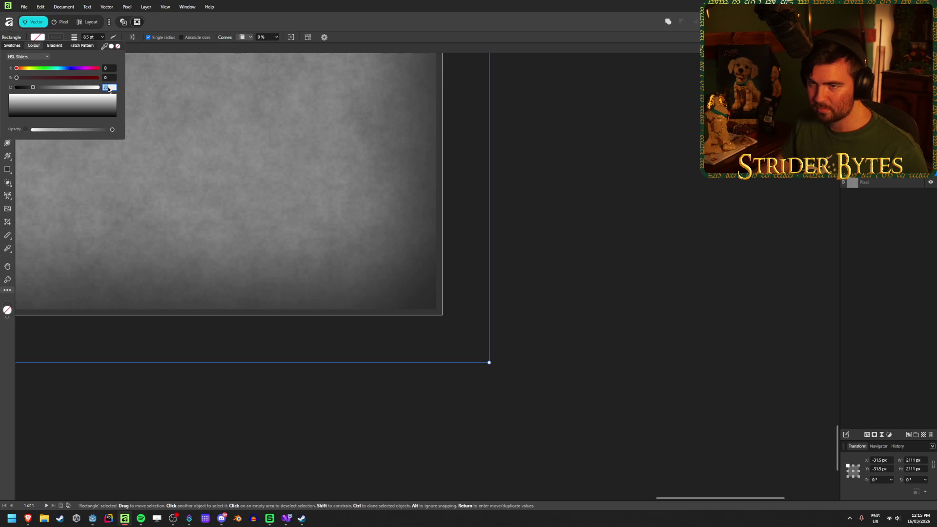
Set the border stroke colour's lightness to 15.
text(10)
key(Return)
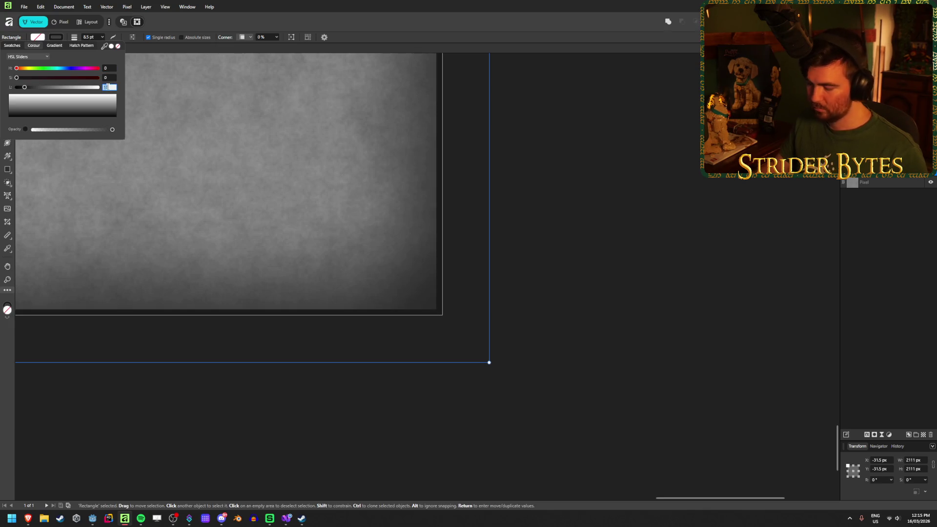
text(15)
key(Return)
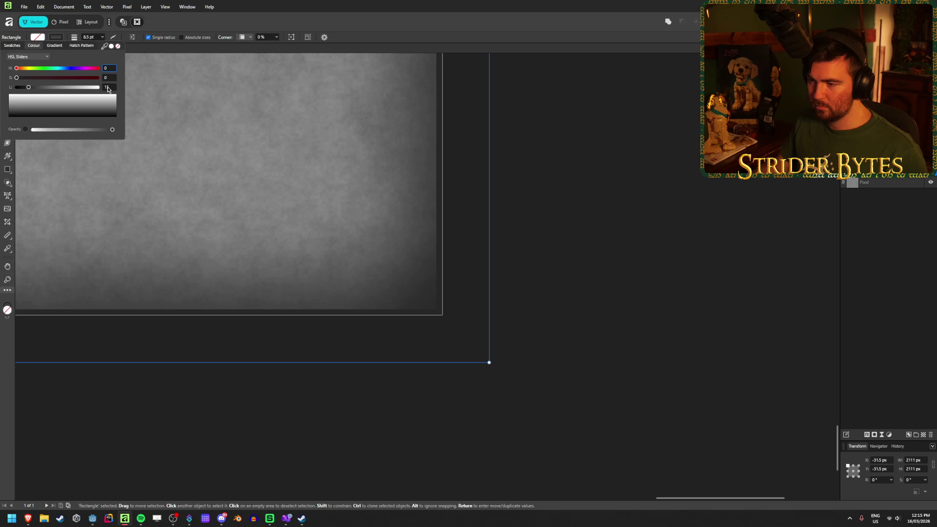
click(388, 33)
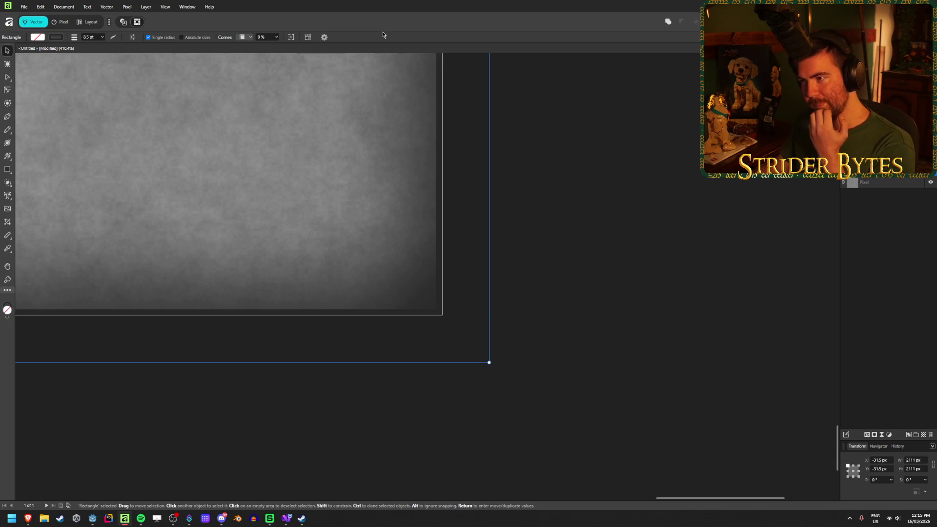
Try border stroke widths of 9, 8.5 and 8.3 pt.
scroll(512, 316, down, 5)
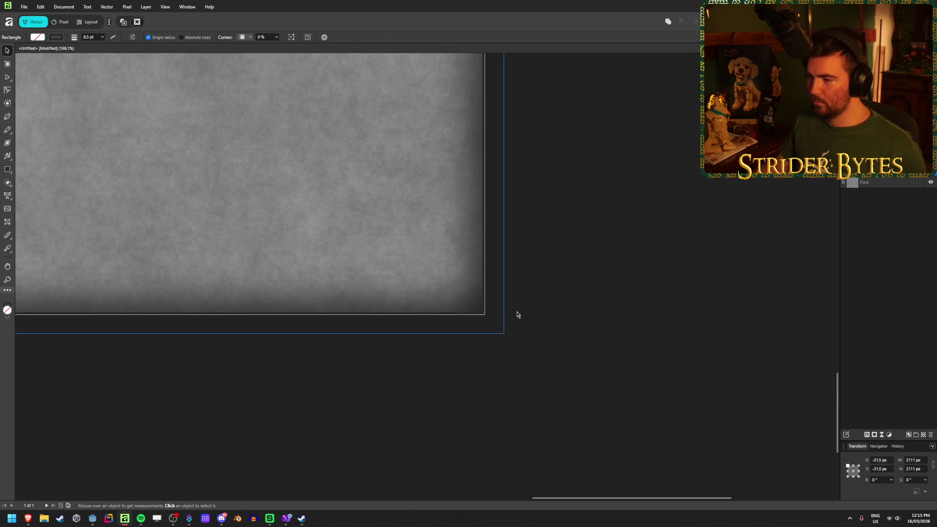
drag(103, 47, 104, 50)
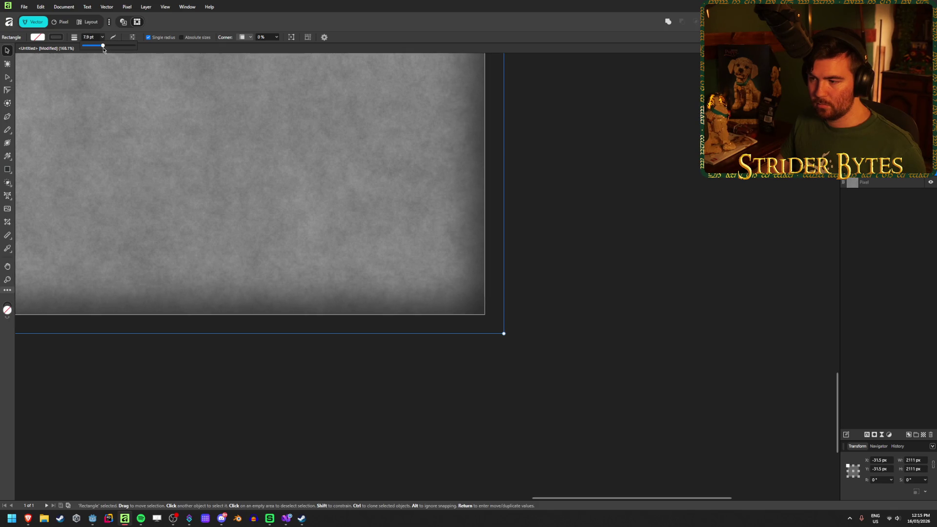
click(88, 37)
text(9)
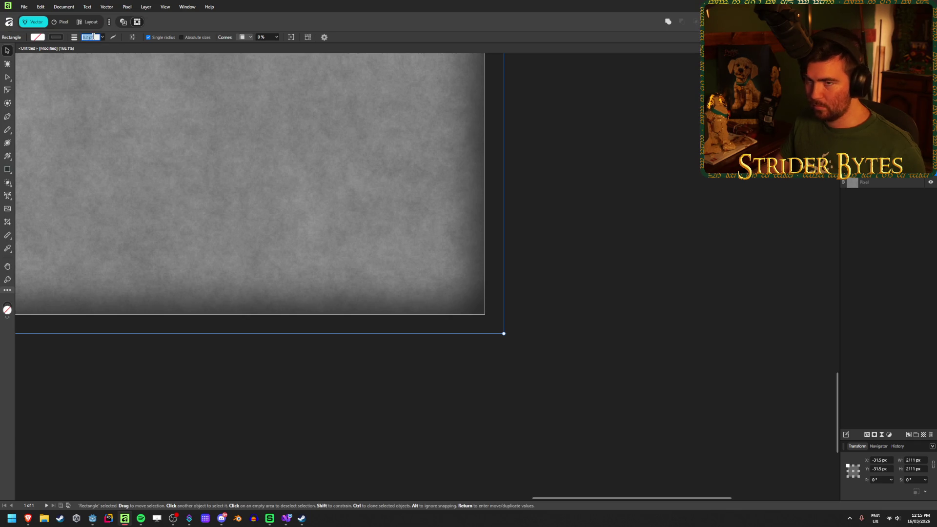
key(Return)
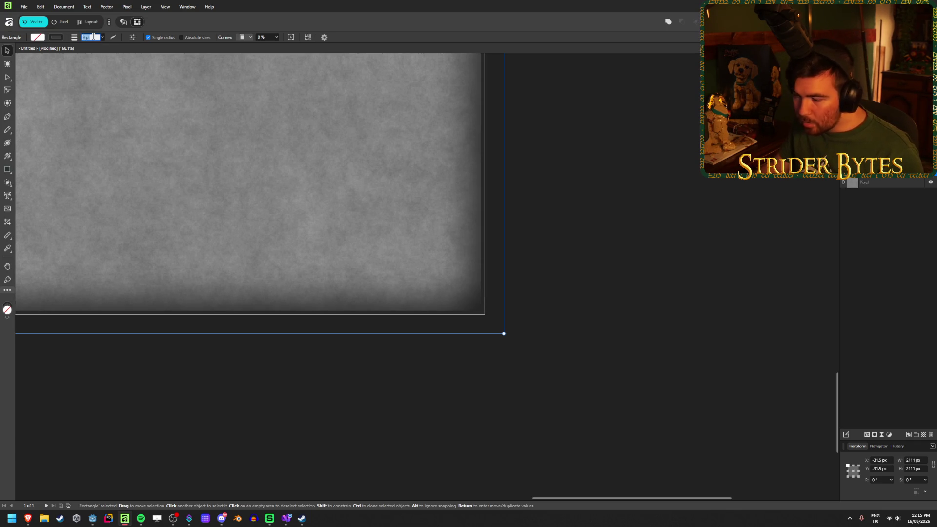
text(8.5)
key(Return)
text(8.3)
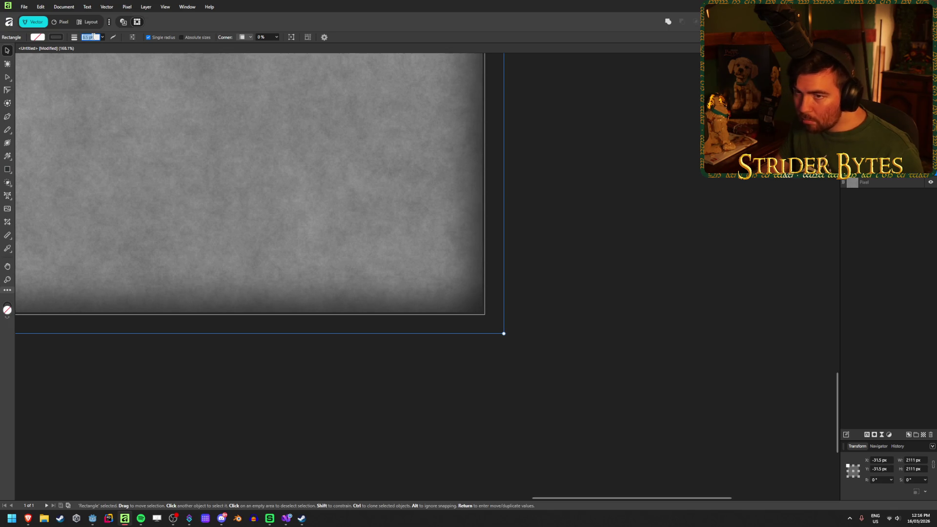
key(Return)
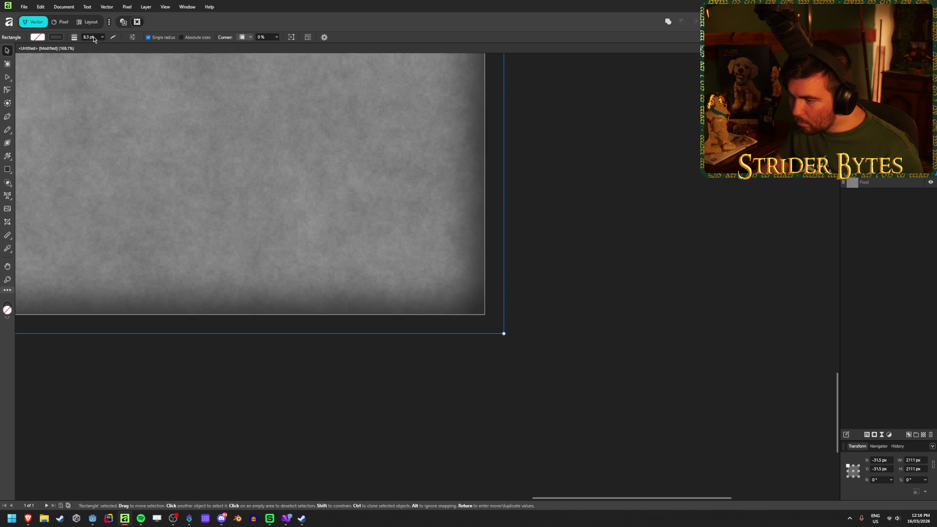
Thin the border stroke further until it settles at 8.2 pt.
scroll(493, 316, up, 5)
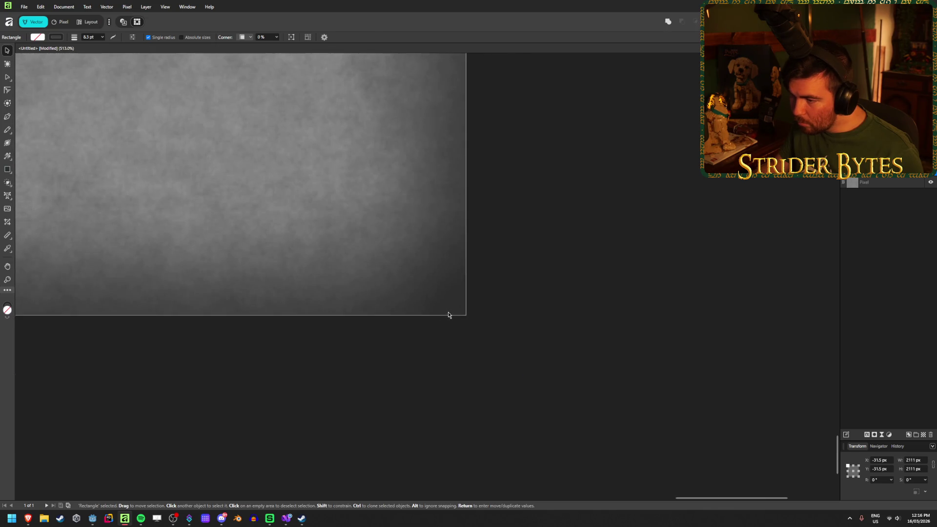
scroll(448, 314, down, 5)
scroll(448, 315, up, 3)
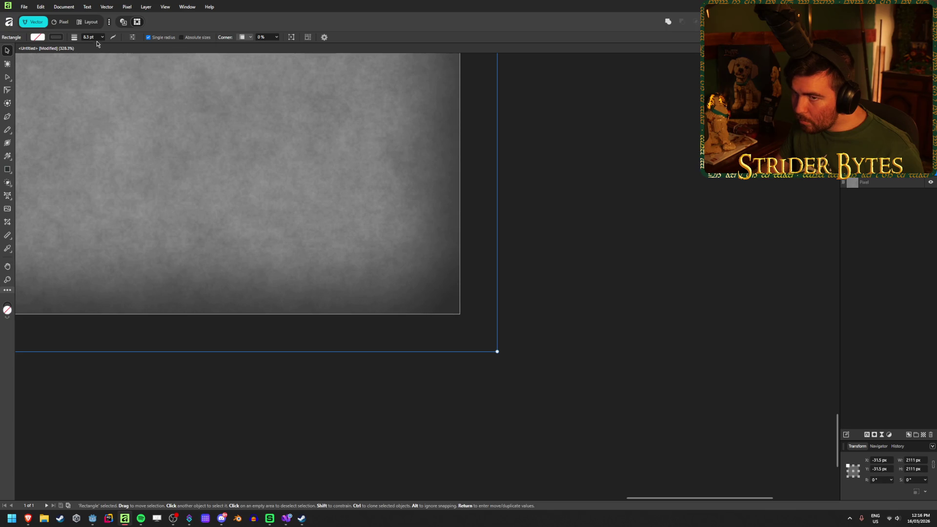
text(8.)
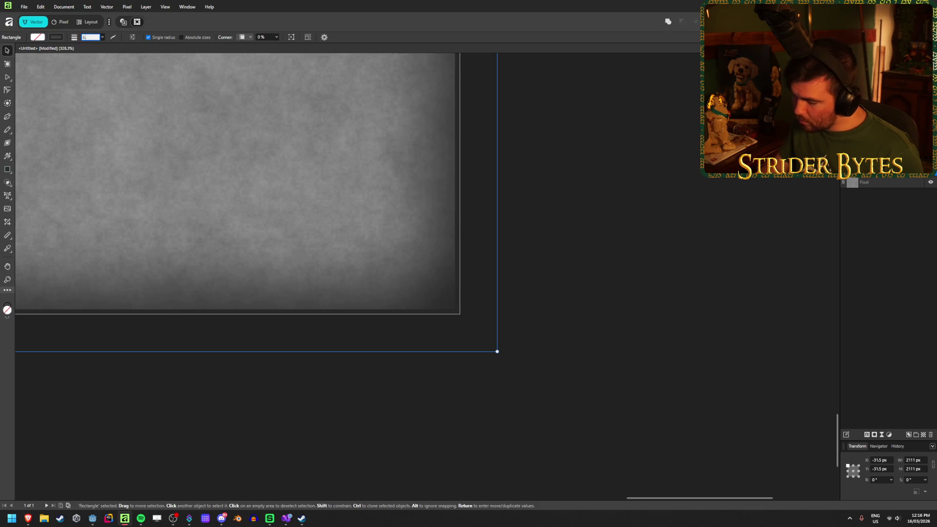
key(Return)
scroll(398, 290, up, 2)
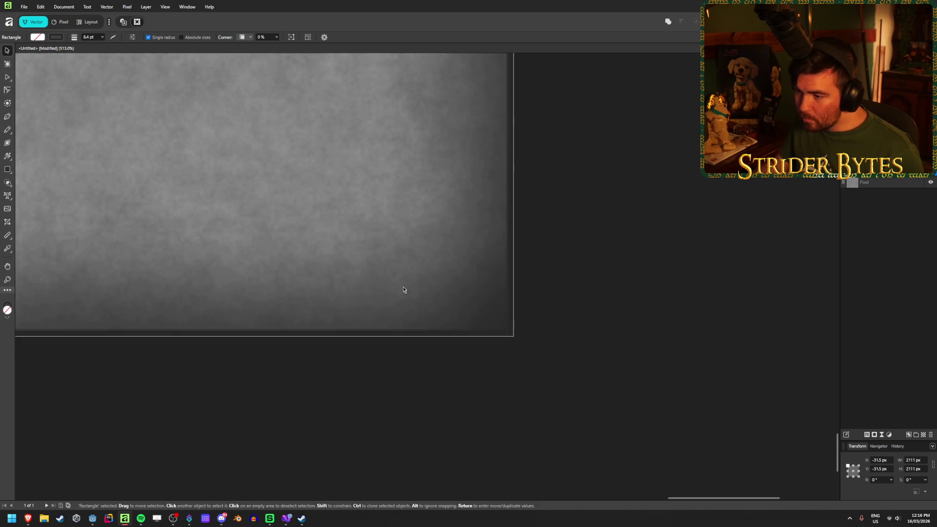
click(57, 38)
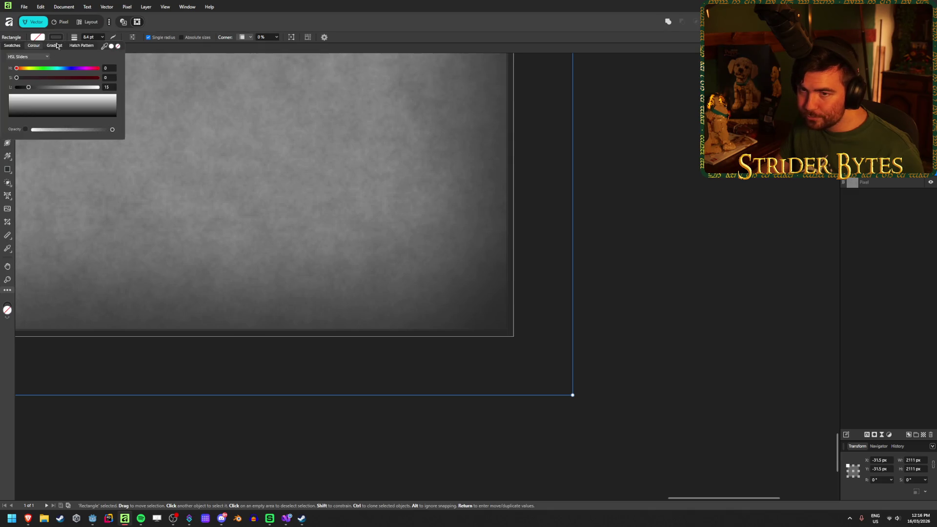
click(102, 38)
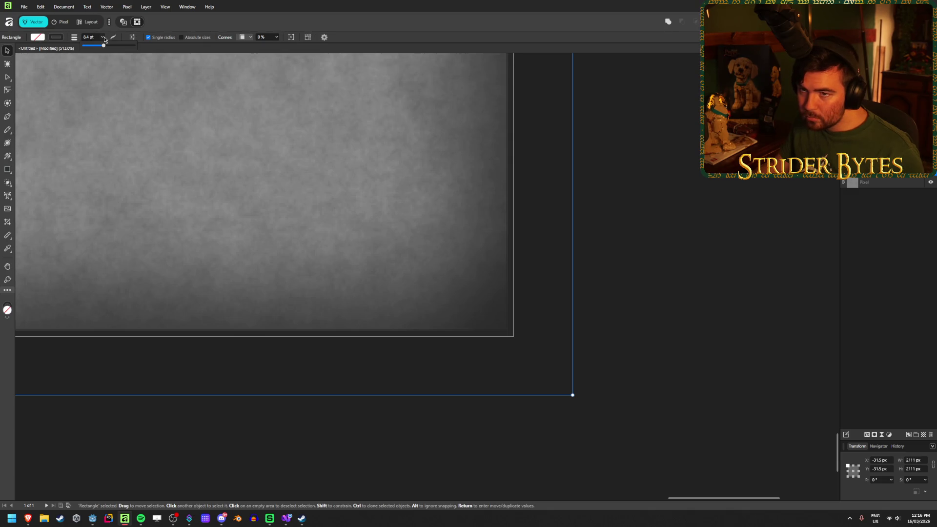
drag(103, 46, 104, 48)
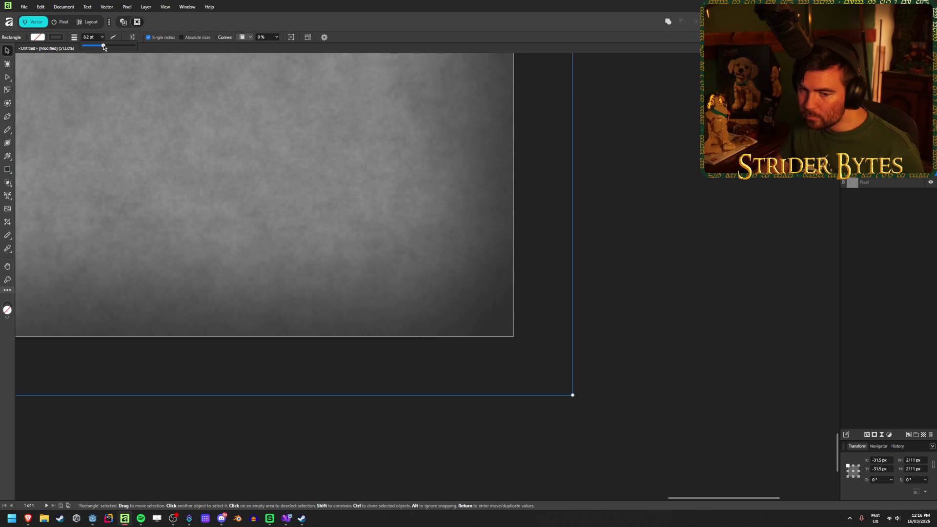
scroll(364, 232, down, 5)
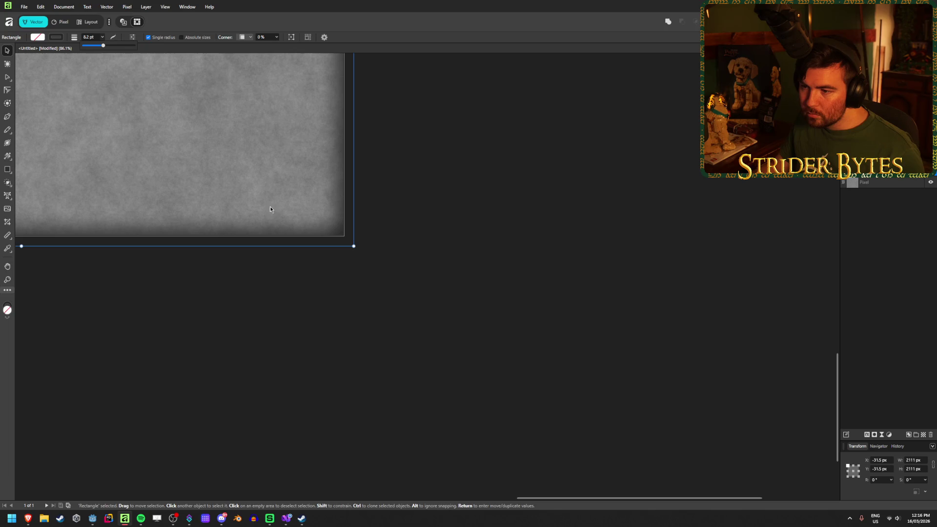
scroll(473, 302, down, 2)
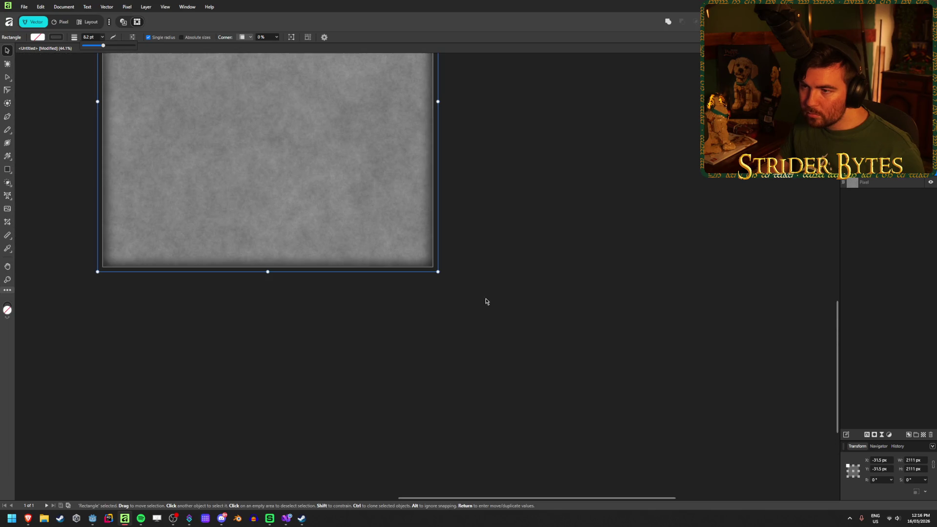
Set the rectangle's dark border stroke width to 16 pt.
click(92, 37)
text(16)
key(Return)
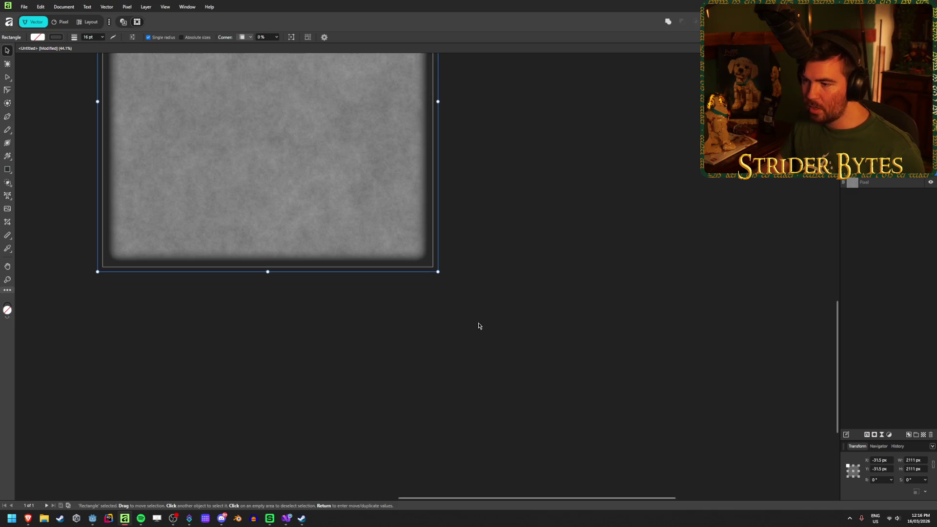
Enlarge the rectangle slightly past the canvas edge, deselect it, and switch to Godot.
scroll(429, 276, up, 5)
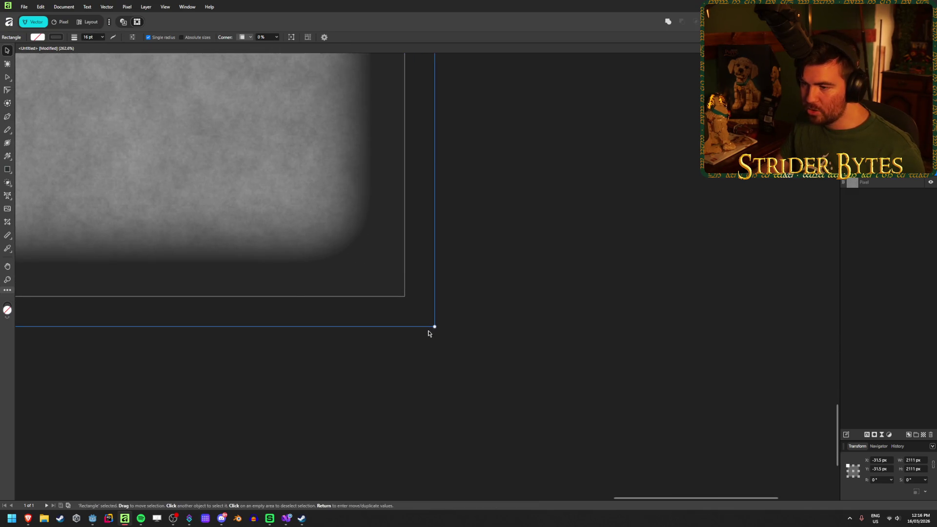
mouse_move(435, 327)
mouse_down()
mouse_move(499, 378)
mouse_move(464, 343)
mouse_move(472, 347)
mouse_up()
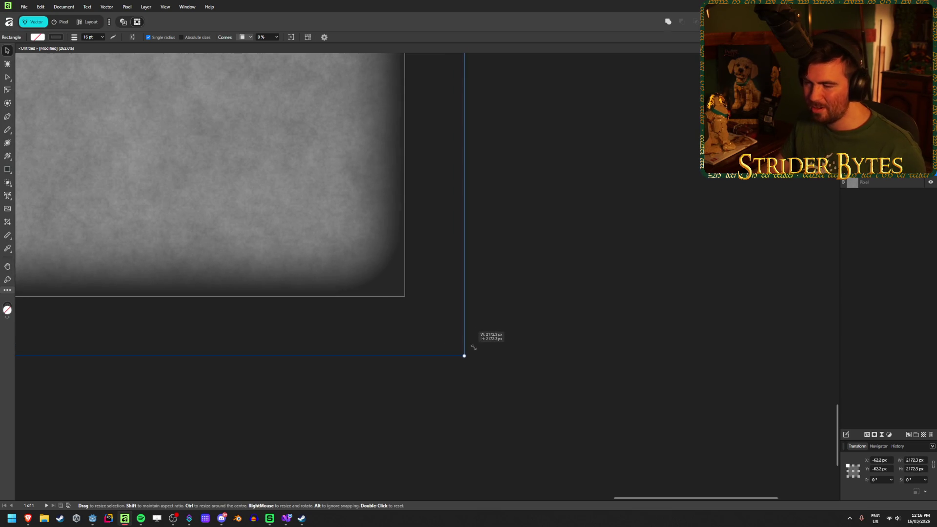
scroll(349, 275, down, 8)
scroll(51, 143, up, 4)
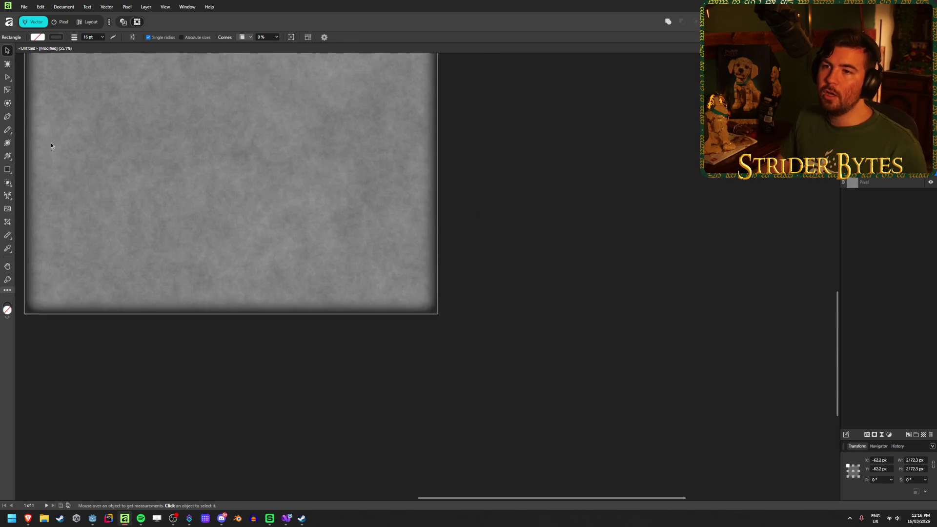
scroll(156, 205, down, 5)
scroll(390, 132, up, 2)
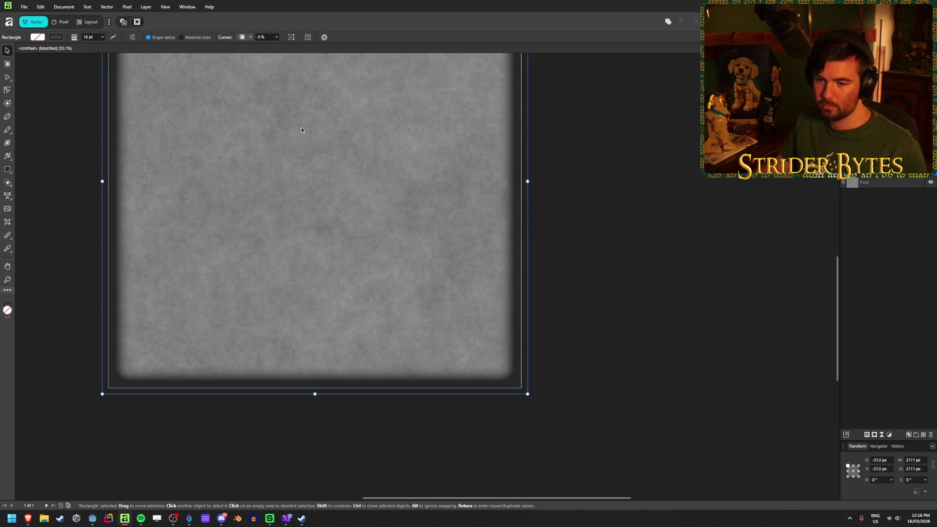
scroll(301, 130, up, 1)
click(664, 290)
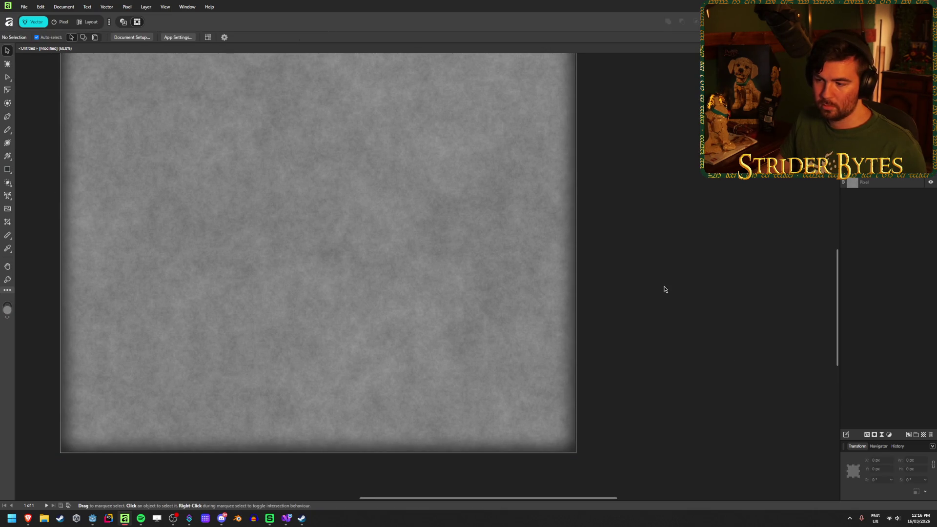
scroll(664, 289, down, 2)
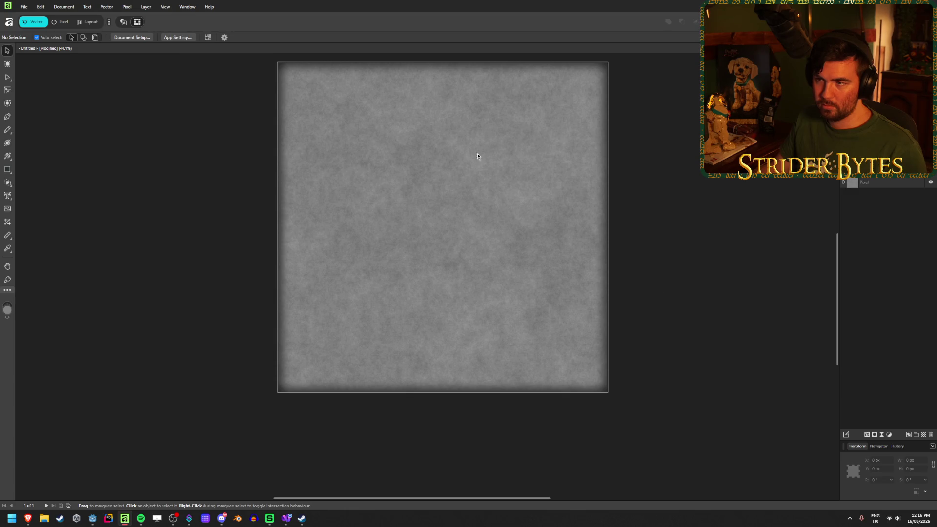
scroll(615, 388, up, 2)
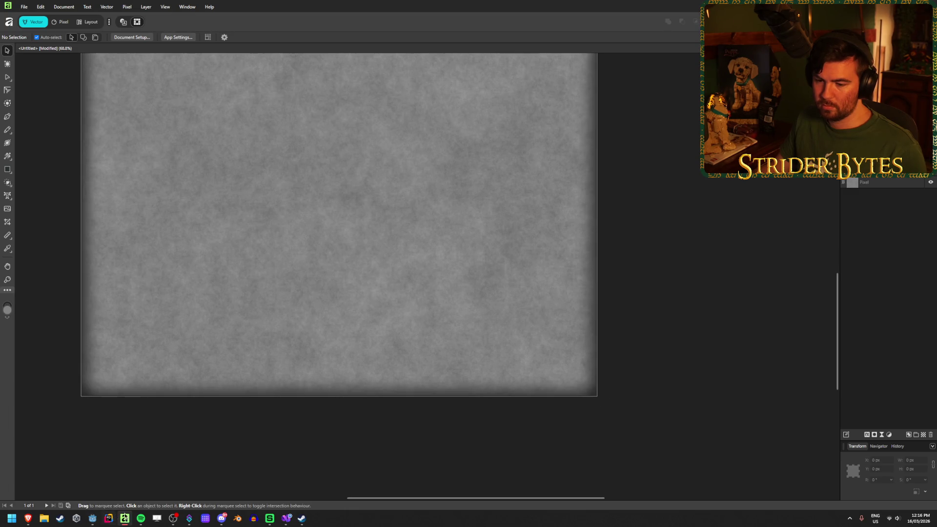
click(92, 518)
scroll(390, 292, down, 8)
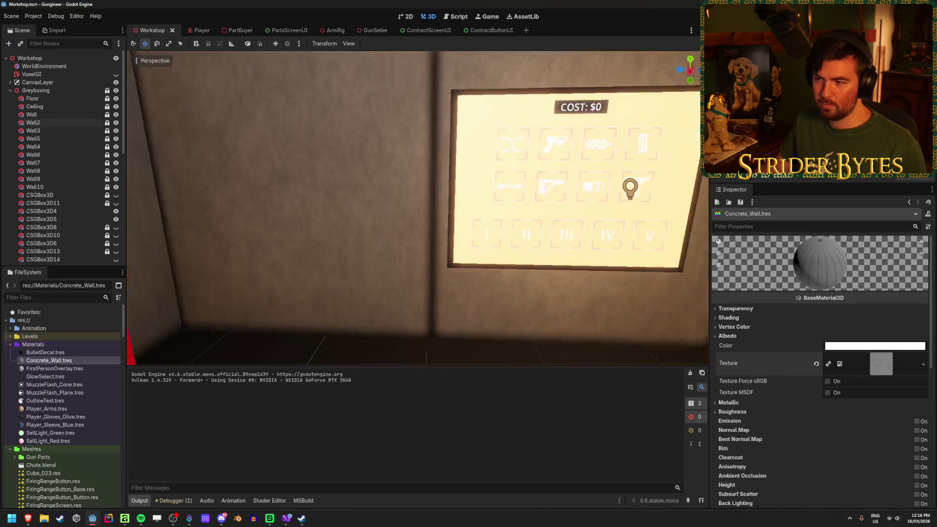
Move Godot's camera up to a concrete wall and back, then return to Affinity.
key(w)
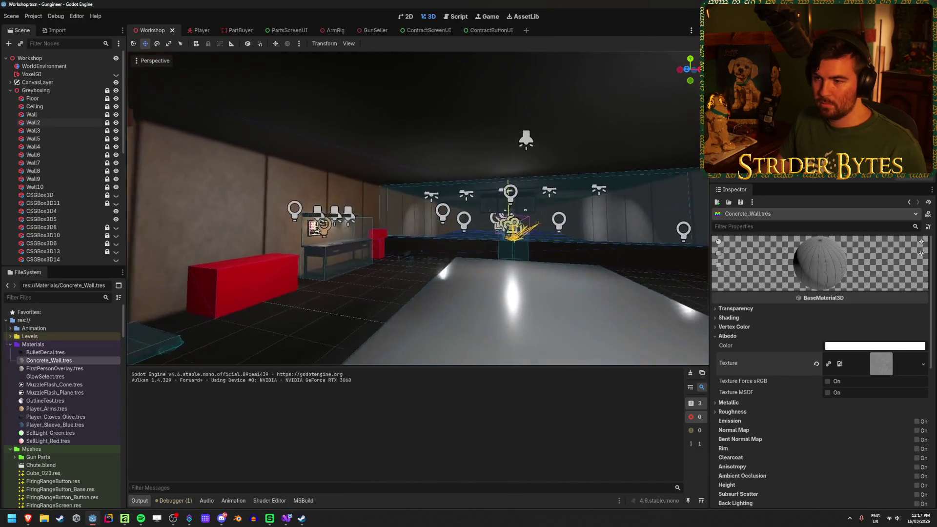
key(s)
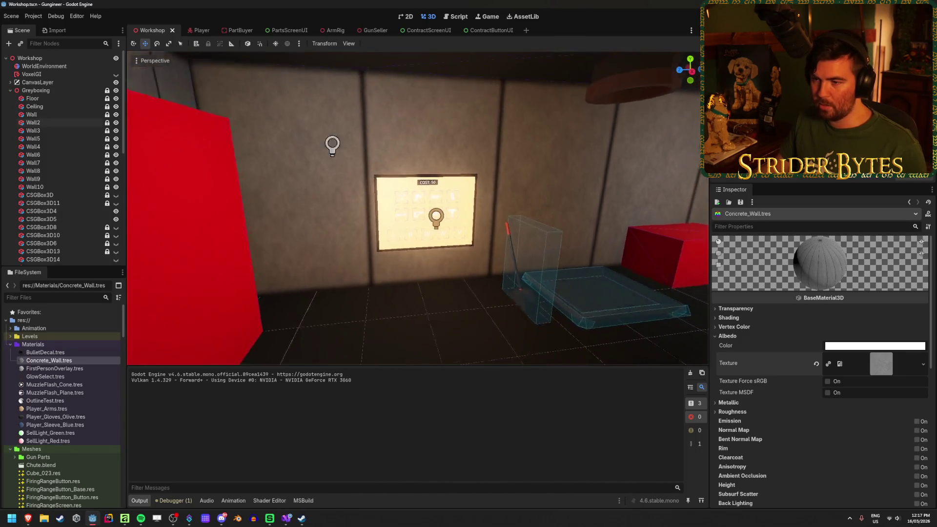
click(125, 519)
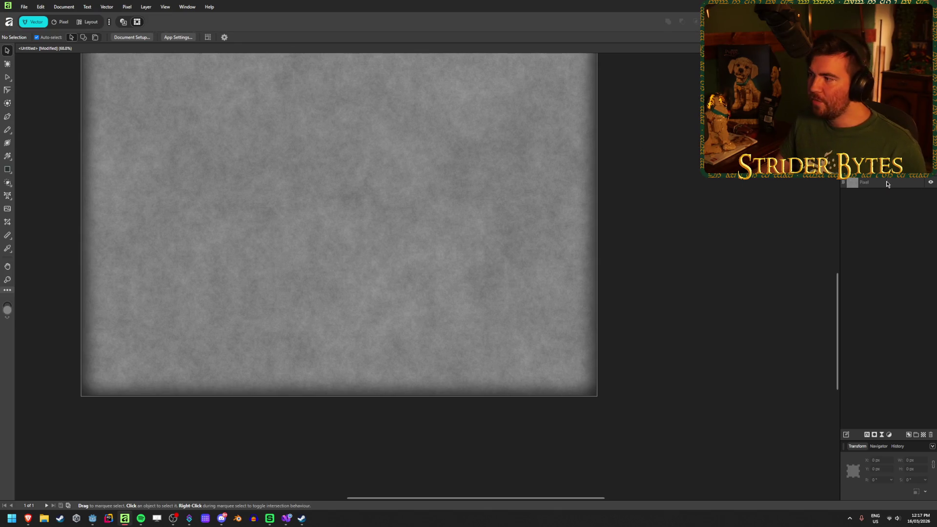
Shrink the border rectangle slightly about its centre to 2111 px and deselect it.
click(874, 171)
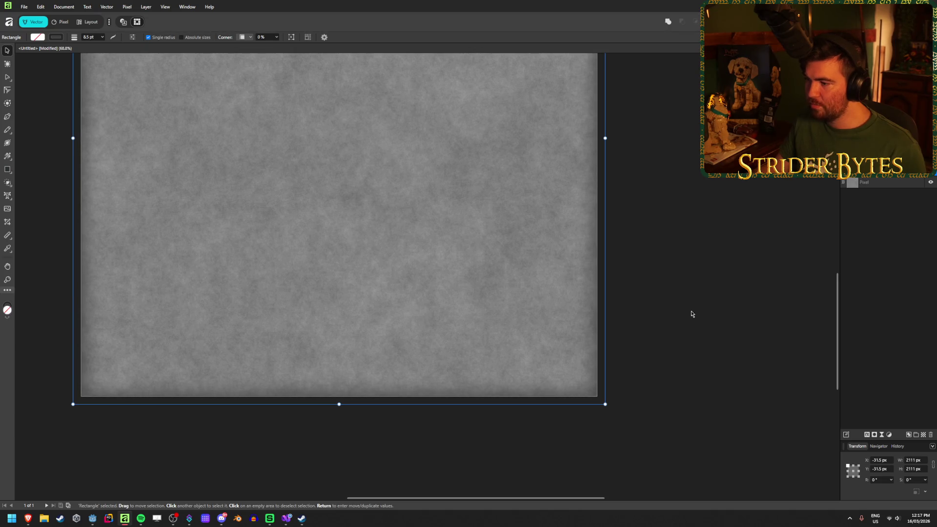
mouse_move(605, 404)
mouse_down()
mouse_move(611, 410)
mouse_move(603, 403)
mouse_up()
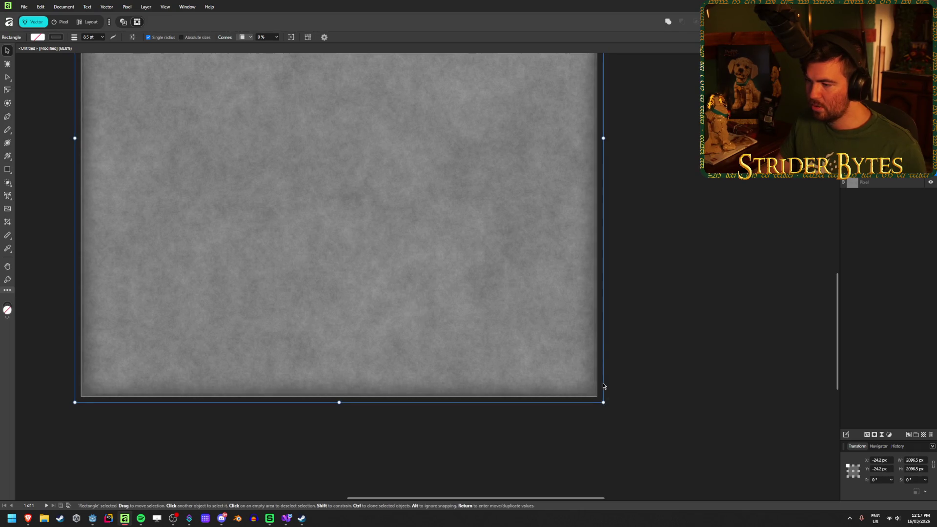
click(634, 318)
scroll(634, 371, down, 5)
click(620, 407)
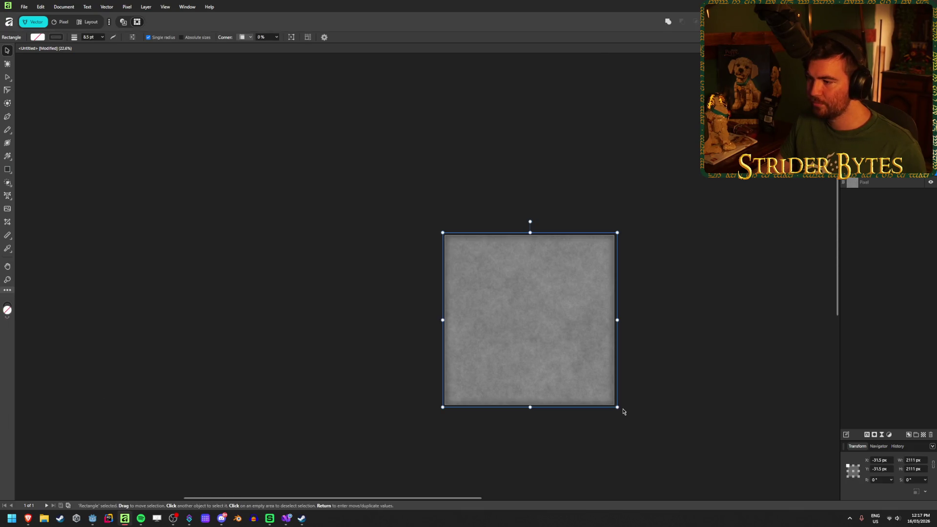
click(616, 438)
Zoom into the concrete texture, then bring up the Google 'concrete wall texture photoshop' results.
scroll(616, 441, up, 2)
scroll(669, 330, up, 1)
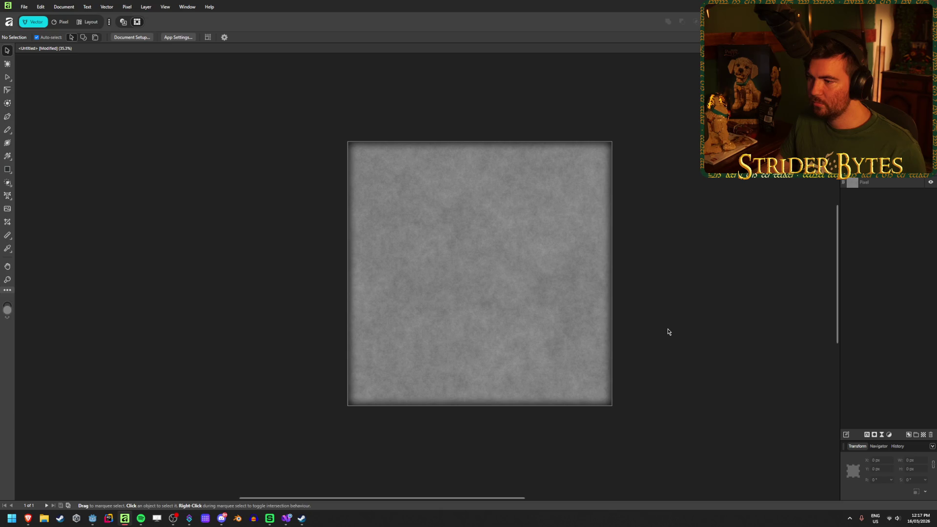
scroll(646, 330, right, 1)
scroll(614, 348, up, 1)
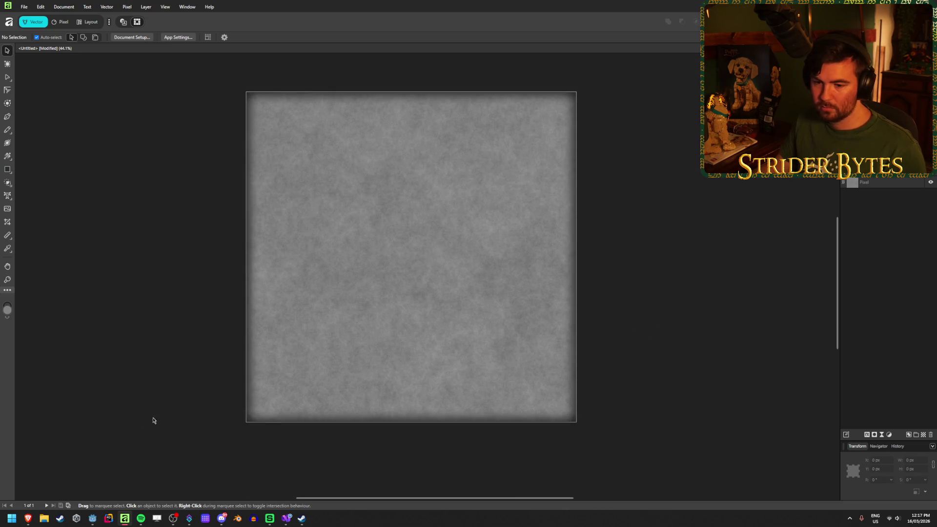
mouse_move(26, 524)
click(73, 471)
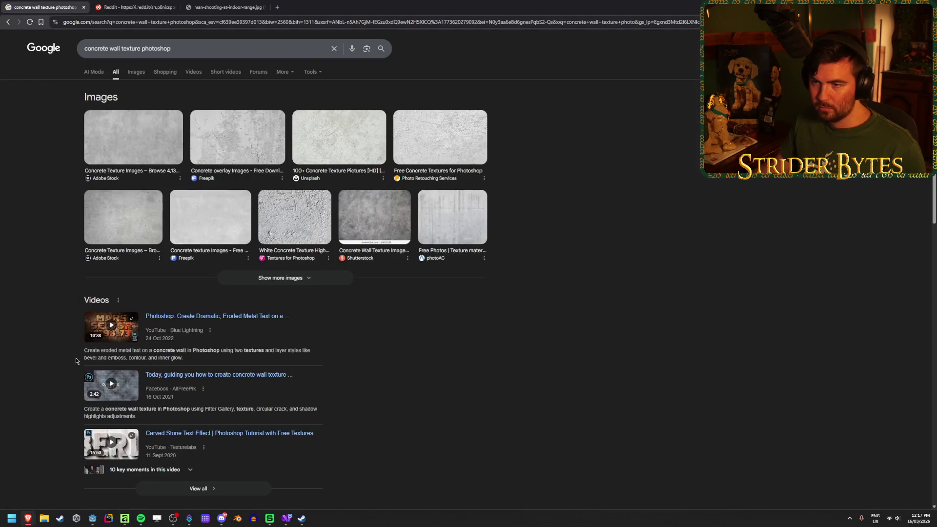
Browse Google Images results for concrete wall textures, then return to Affinity.
click(137, 72)
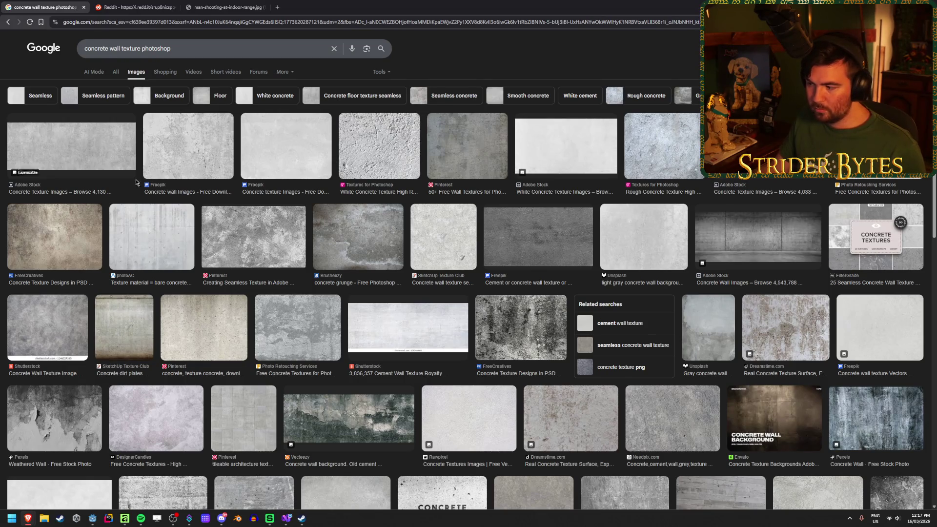
scroll(136, 155, down, 3)
scroll(157, 239, down, 9)
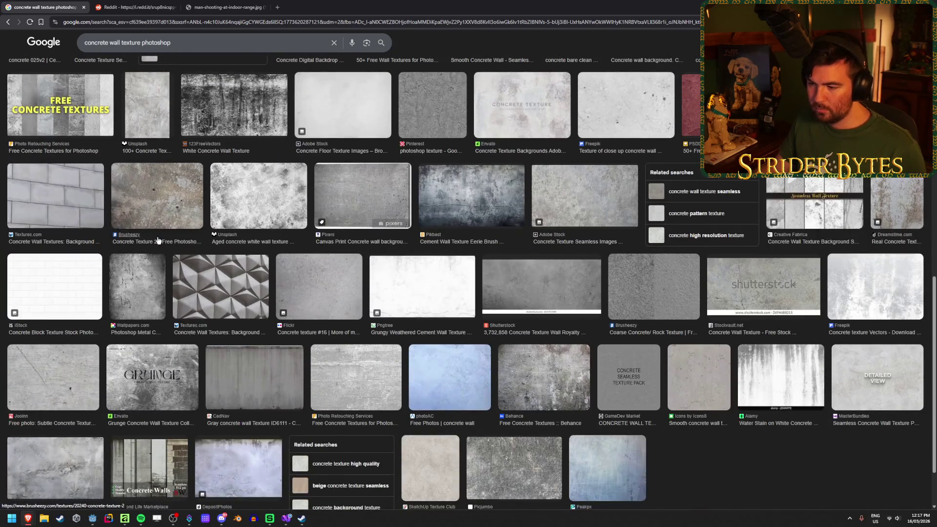
scroll(157, 239, down, 8)
scroll(157, 240, up, 20)
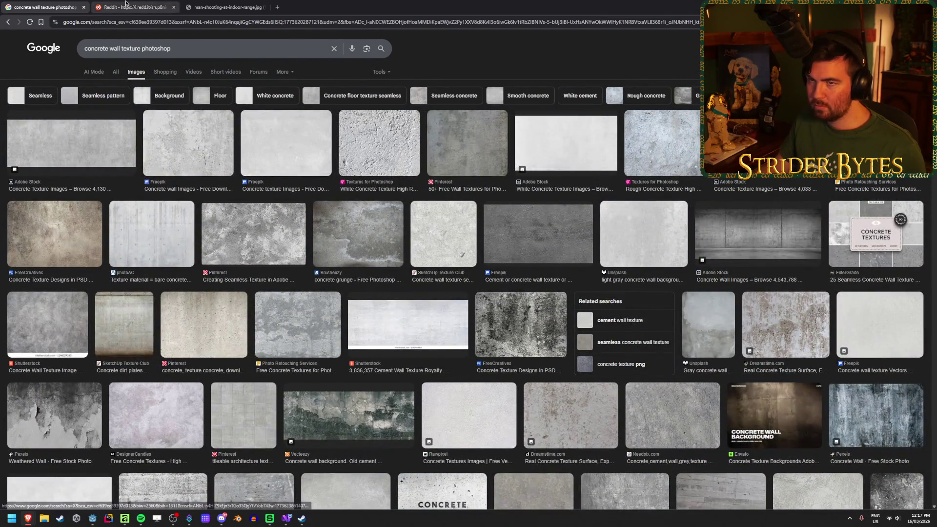
key(alt+Tab)
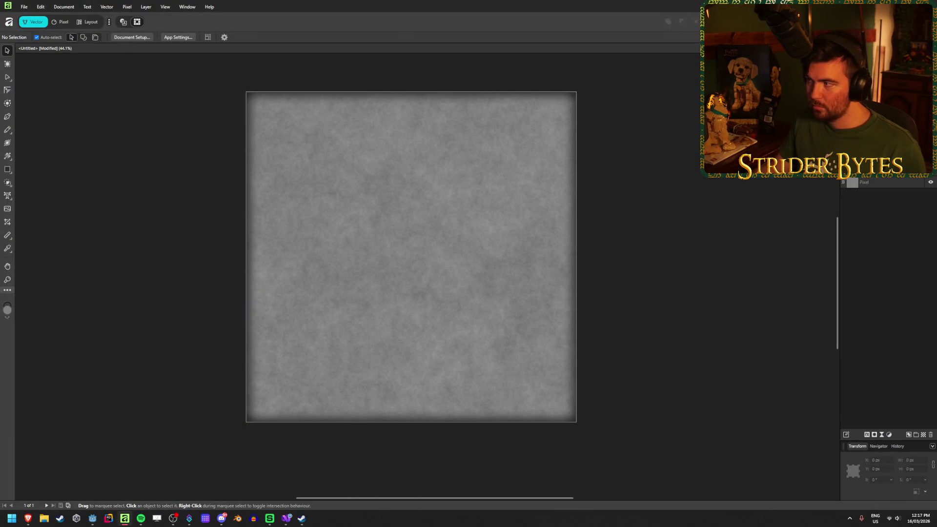
Export the texture as a PNG, replacing Wall_Concrete.png.
key(ctrl+alt+shift+s)
click(309, 276)
click(475, 351)
click(495, 288)
Orbit Godot's viewport to inspect the retextured walls, then return to Affinity.
click(99, 520)
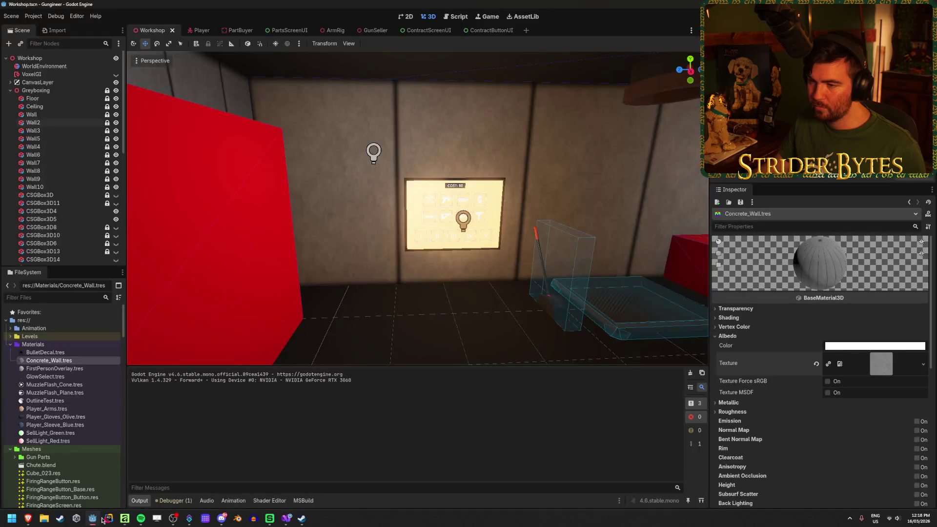
drag(409, 341, 371, 344)
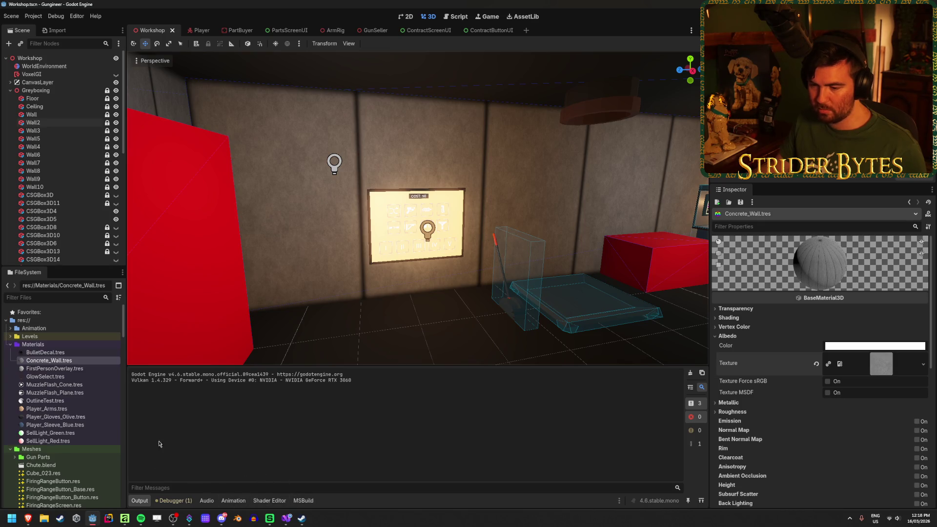
click(125, 520)
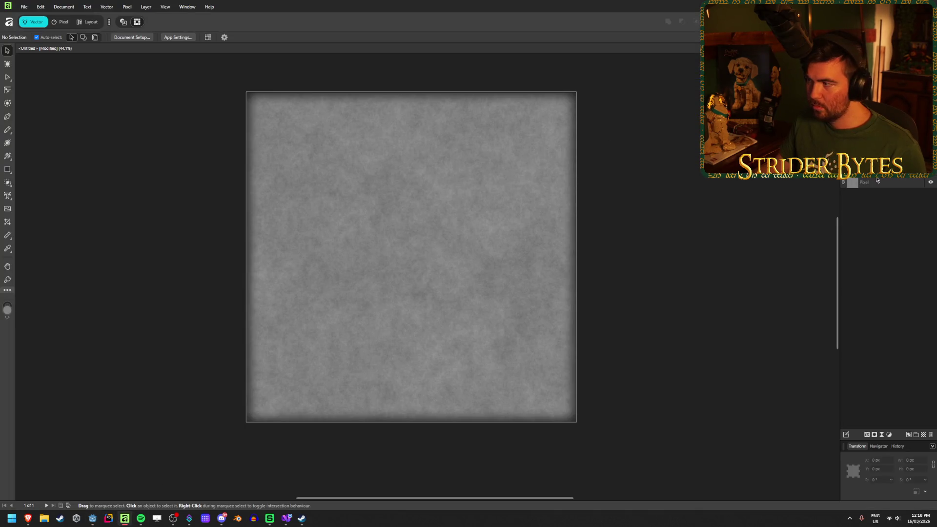
Set the rectangle's dark outer glow radius to 64 px.
click(264, 173)
click(882, 435)
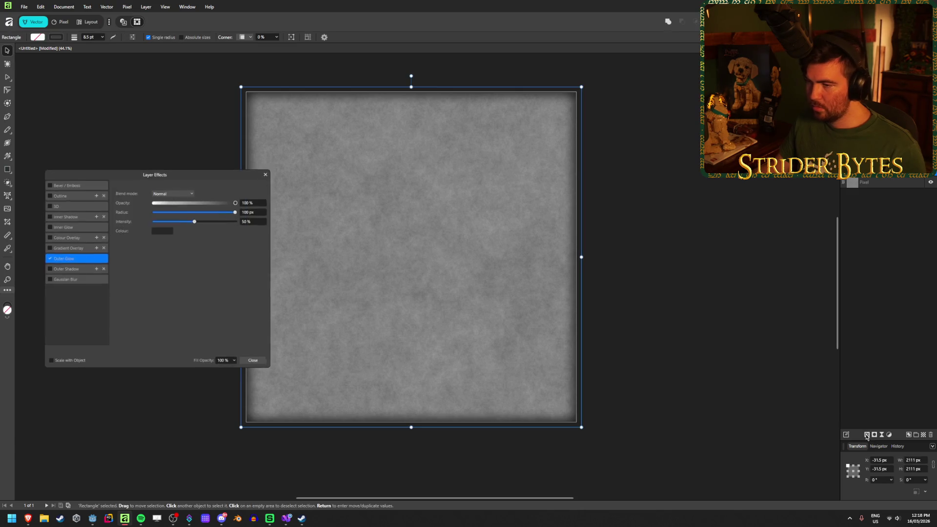
mouse_move(195, 223)
mouse_down()
mouse_move(174, 222)
mouse_move(240, 217)
mouse_move(190, 224)
mouse_move(184, 212)
mouse_move(259, 216)
mouse_up()
text(64)
key(Tab)
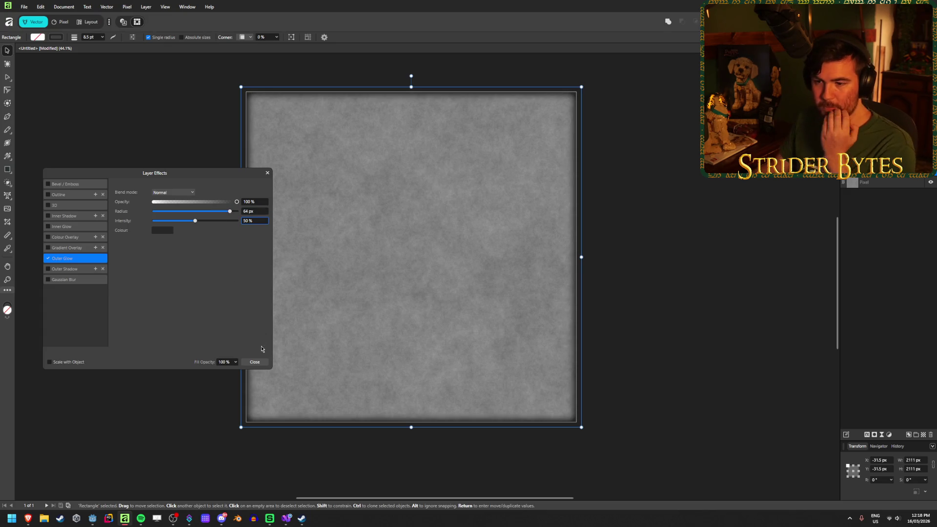
click(255, 362)
click(190, 355)
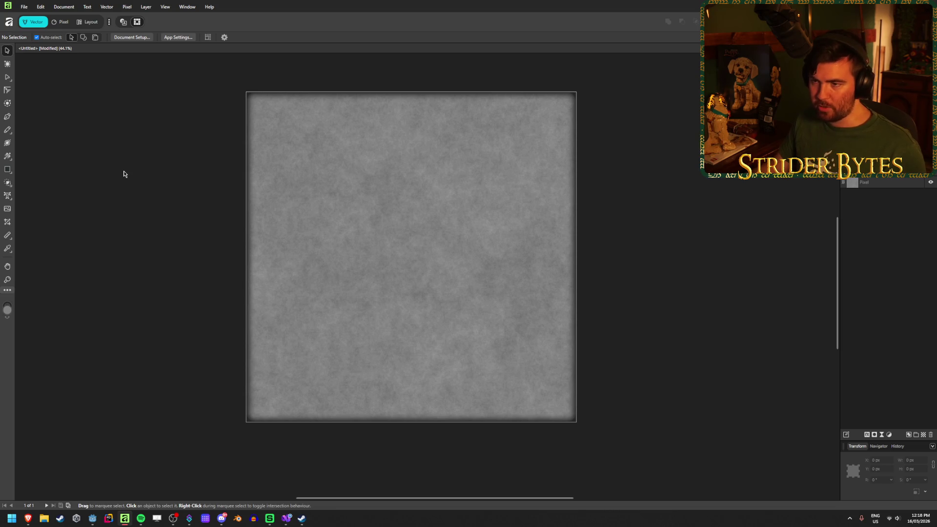
Export the texture as a PNG over Wall_Concrete.png and switch to Godot.
key(ctrl+alt+shift+s)
scroll(309, 292, down, 1)
click(309, 288)
click(479, 351)
click(488, 287)
key(alt+Tab)
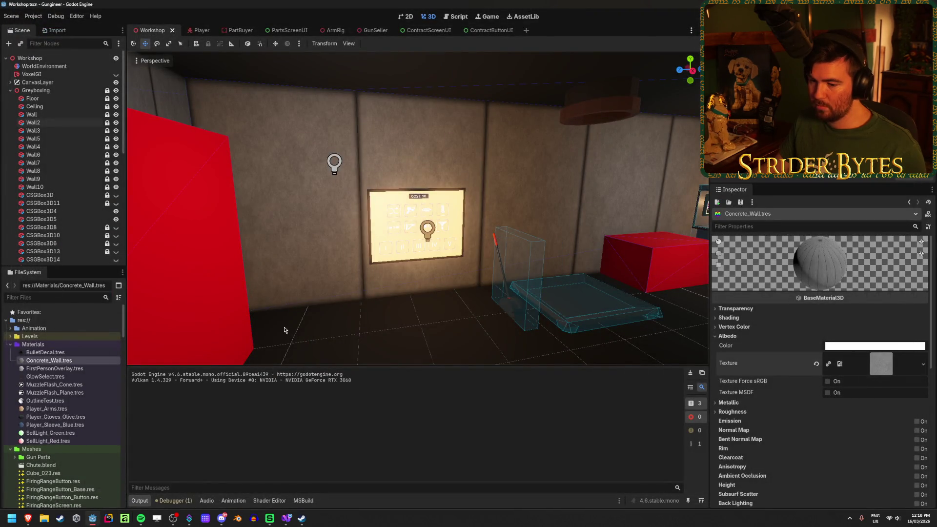
Zoom and orbit around the wall panel in Godot to inspect the texture, then reopen Affinity.
scroll(285, 330, up, 10)
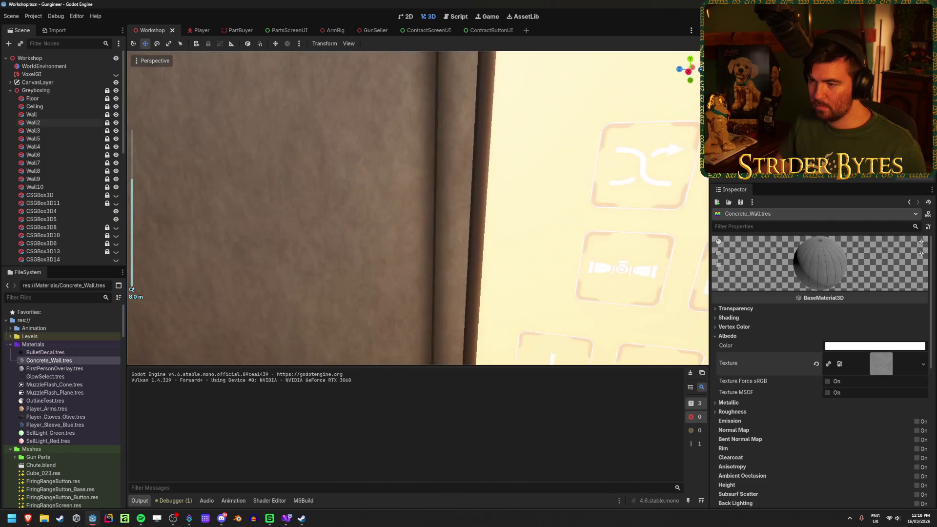
scroll(435, 340, down, 5)
drag(436, 340, 407, 341)
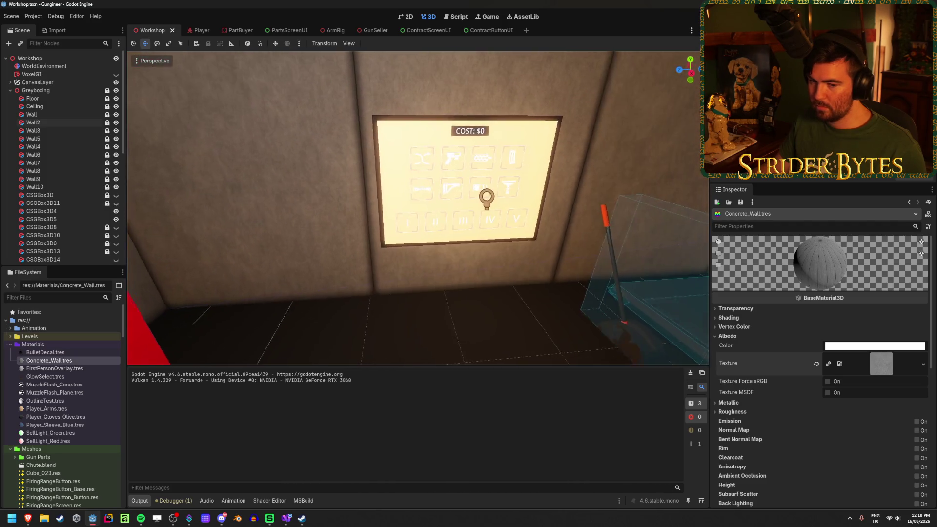
click(130, 520)
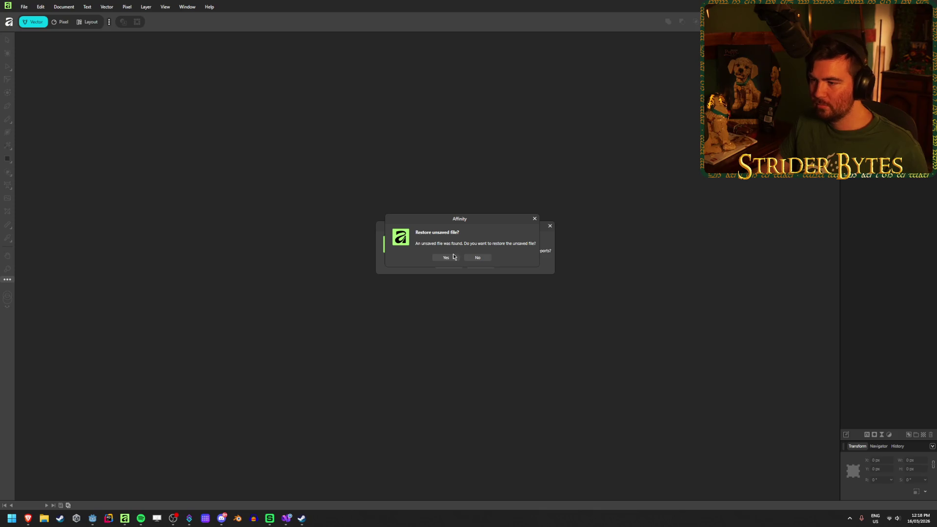
Restore the unsaved texture document, dismiss the crash-report prompt, and select the rectangle.
click(453, 256)
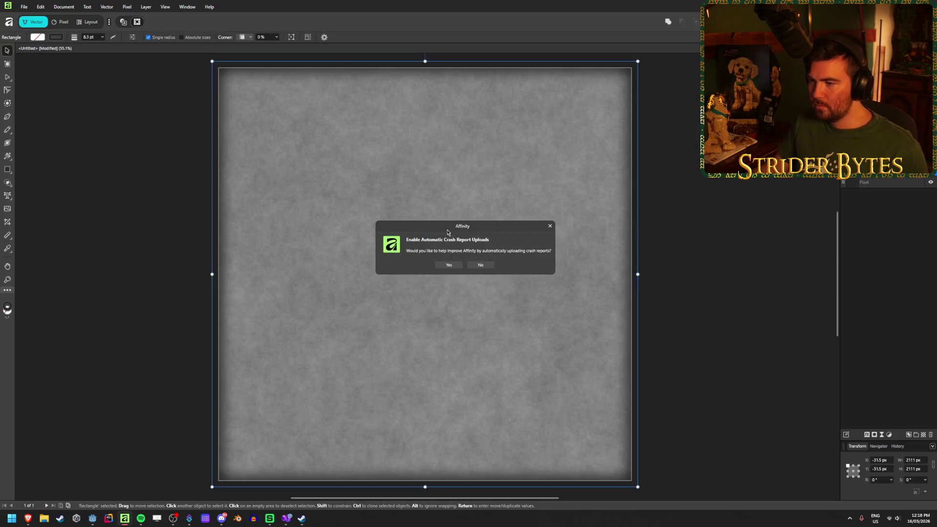
click(483, 265)
click(727, 257)
scroll(634, 490, up, 5)
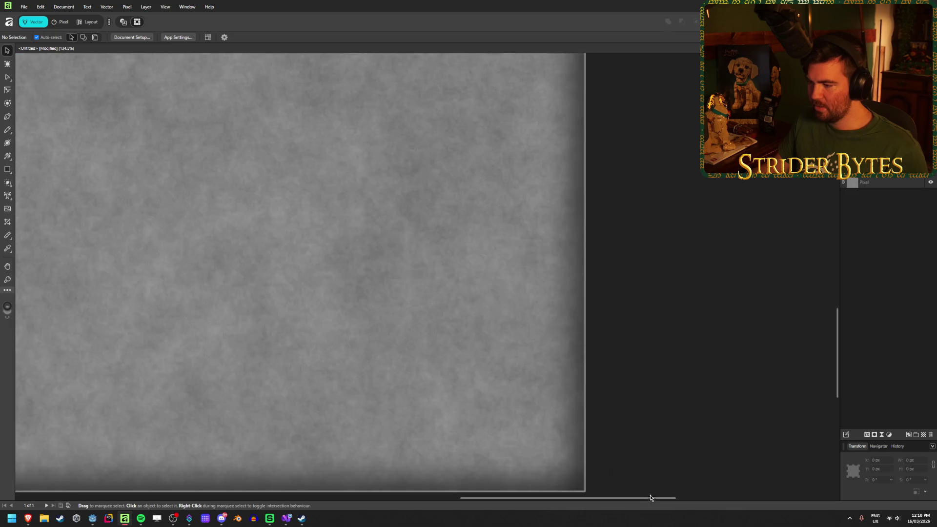
scroll(598, 478, up, 4)
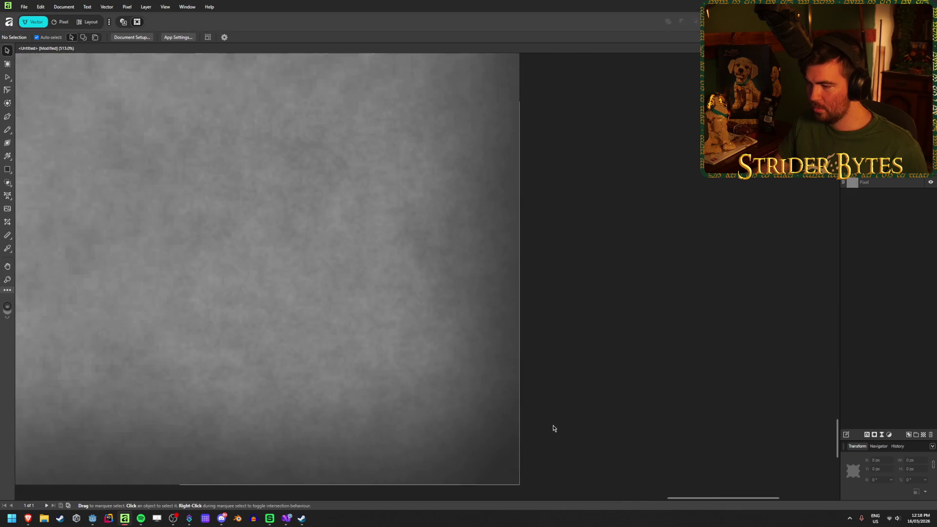
key(ctrl+a)
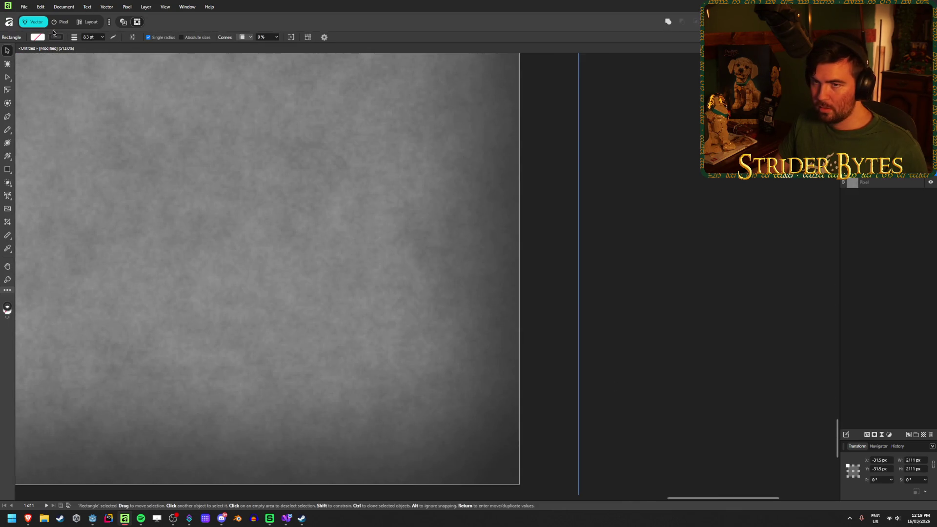
Give the rectangle's outer glow a 64 px radius and 50% intensity.
click(867, 434)
drag(500, 159, 300, 169)
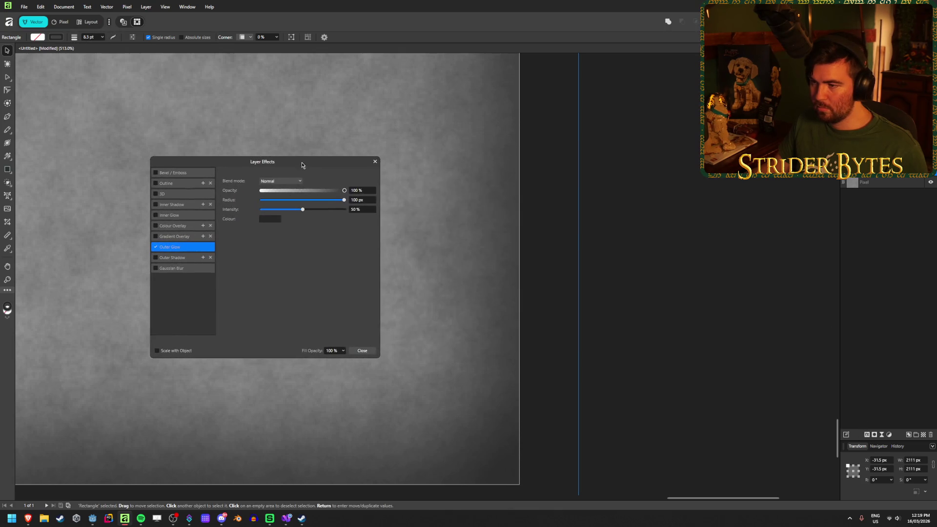
mouse_move(344, 200)
mouse_down()
mouse_move(305, 201)
mouse_move(344, 203)
mouse_move(306, 209)
mouse_move(314, 209)
mouse_up()
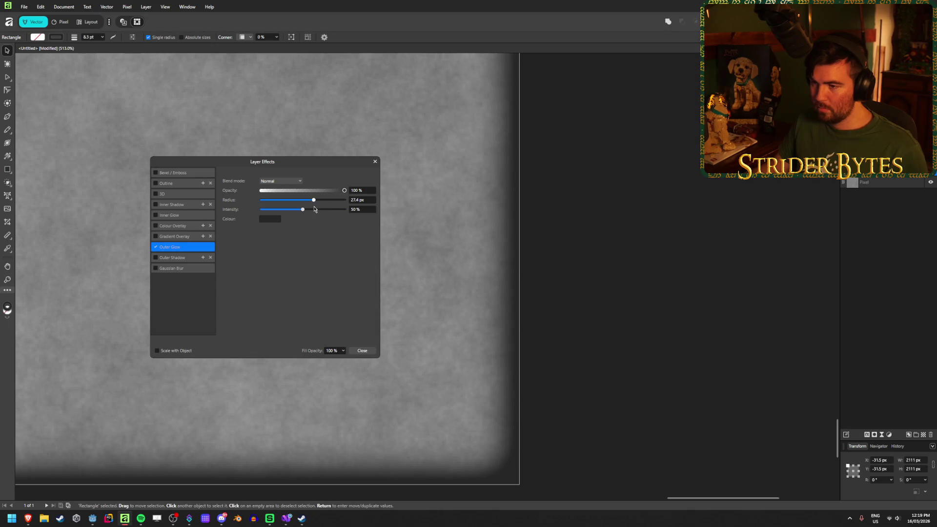
click(369, 201)
text(64)
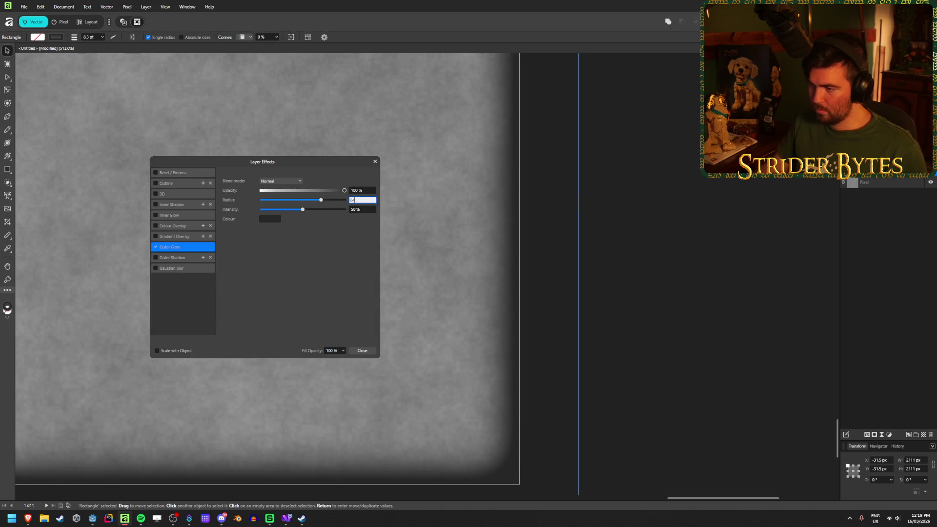
key(Tab)
mouse_move(302, 211)
mouse_down()
mouse_move(274, 211)
mouse_move(326, 218)
mouse_move(300, 218)
mouse_up()
click(361, 209)
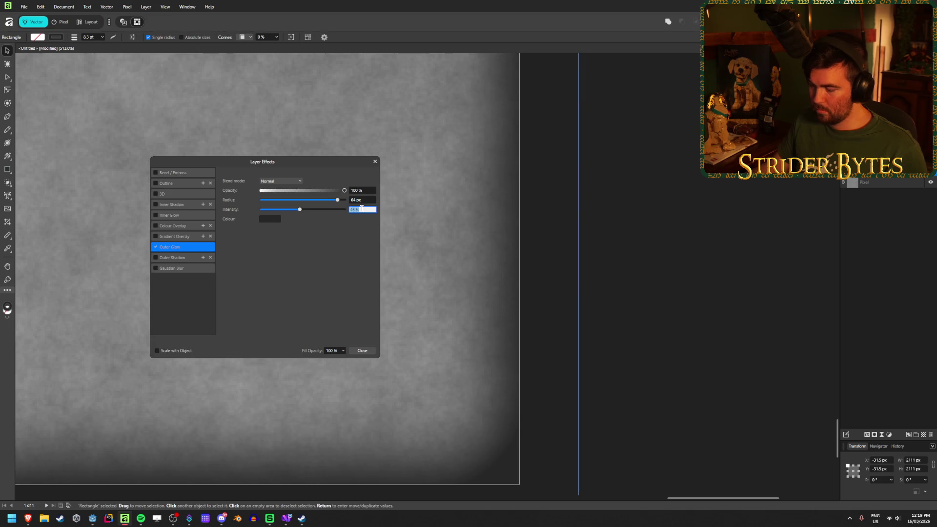
text(50)
key(Return)
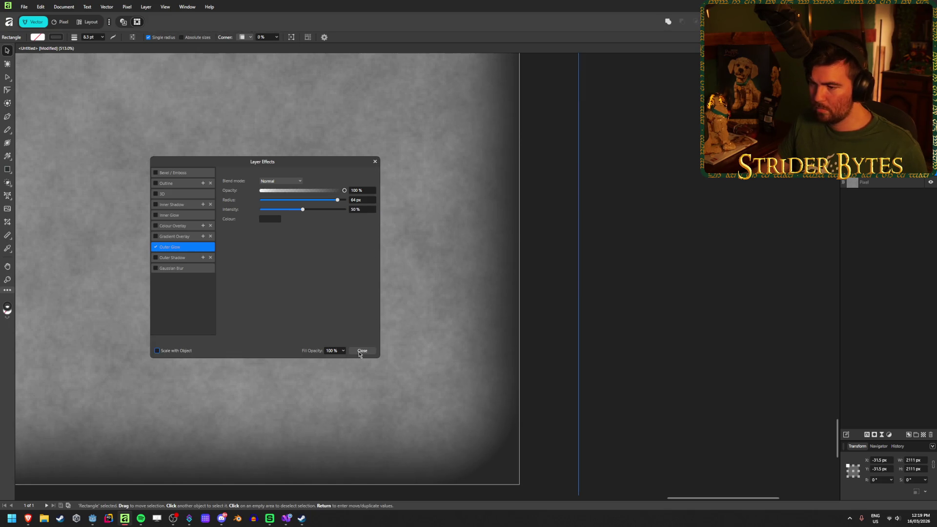
click(361, 352)
click(95, 38)
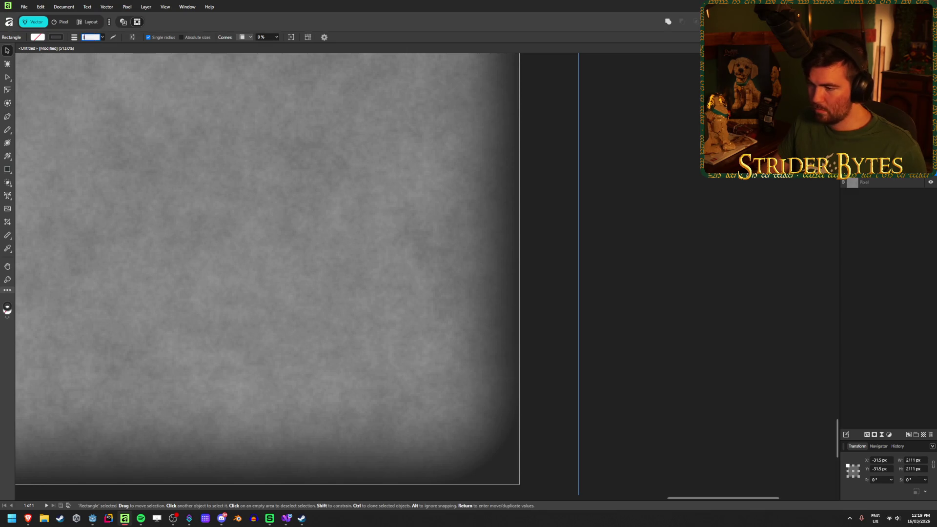
text(8)
Export the whole document as a PNG replacing Textures/Wall_Concrete.png, then bring Godot forward.
scroll(246, 262, down, 3)
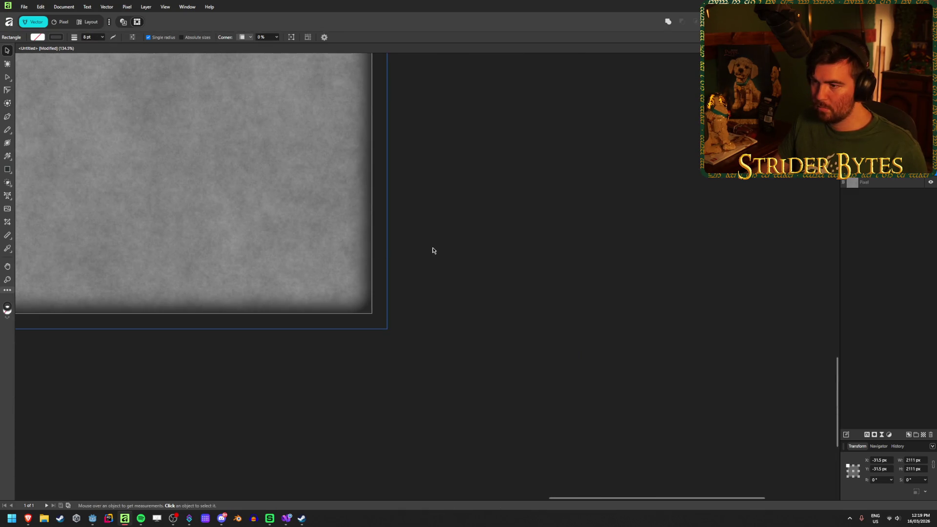
scroll(383, 292, down, 5)
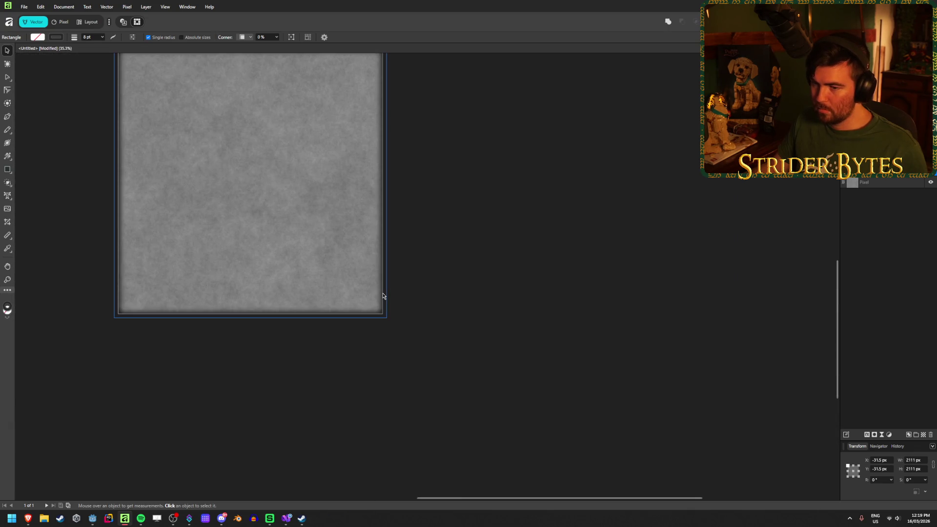
click(383, 295)
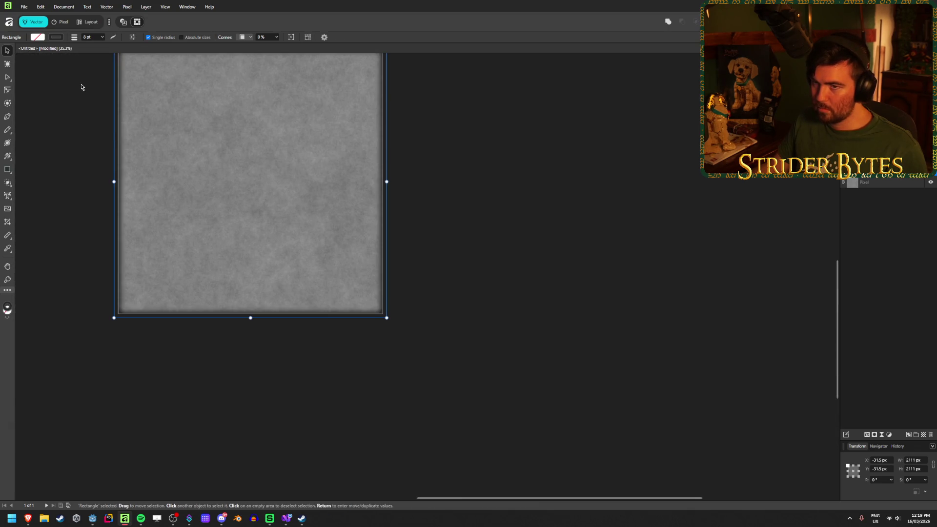
key(ctrl+shift+alt+w)
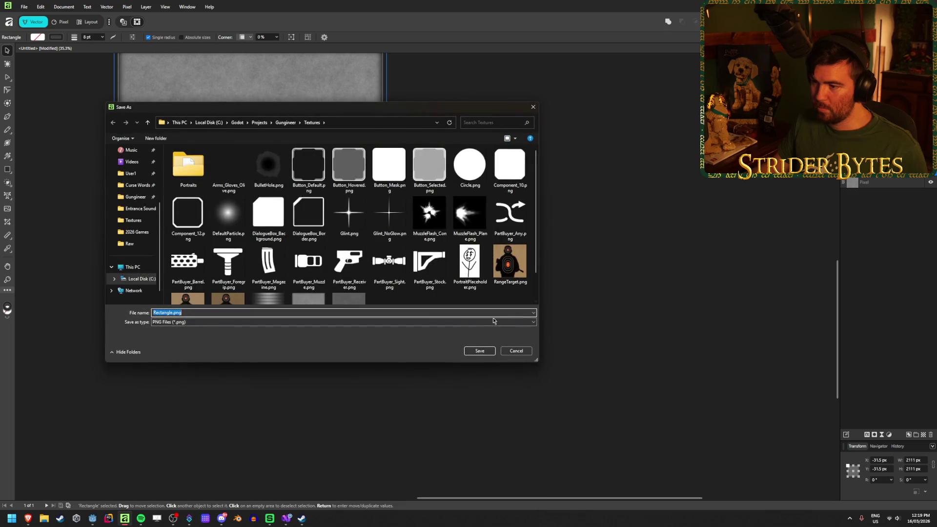
key(Escape)
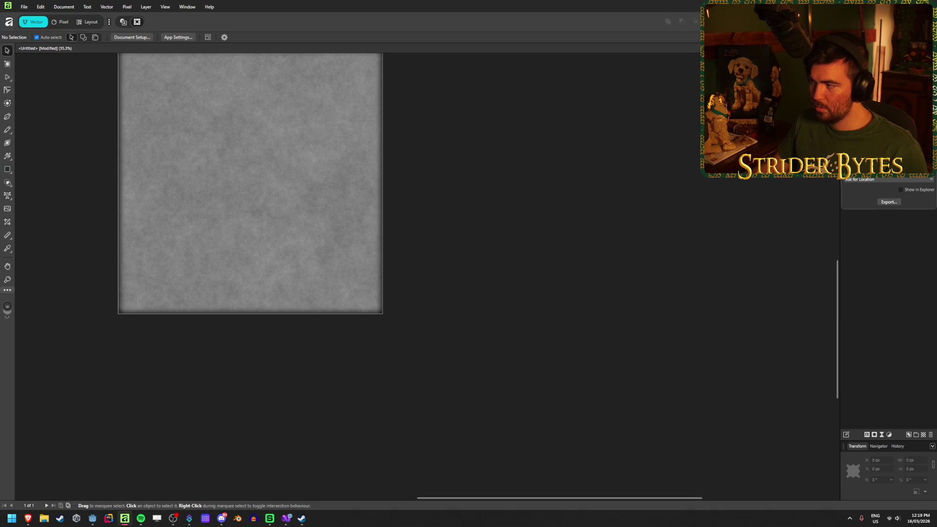
click(889, 202)
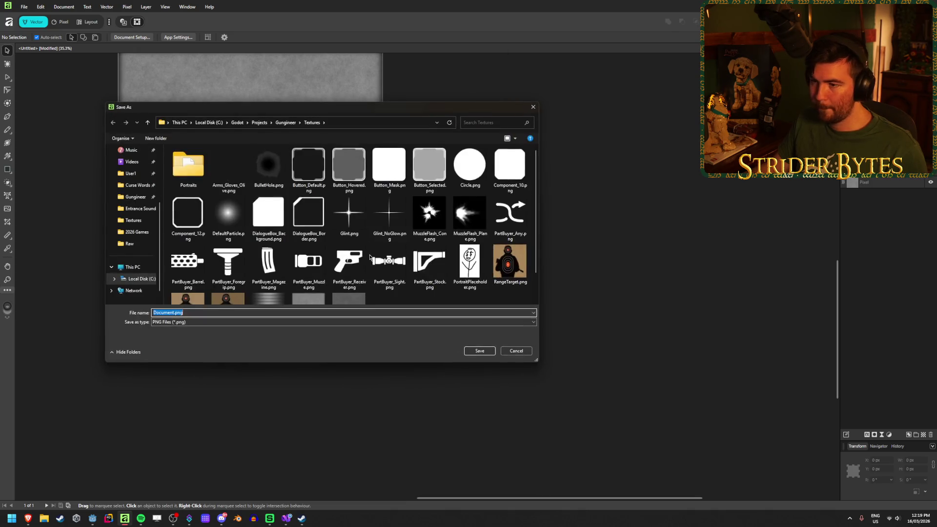
scroll(370, 259, down, 1)
click(309, 279)
click(479, 350)
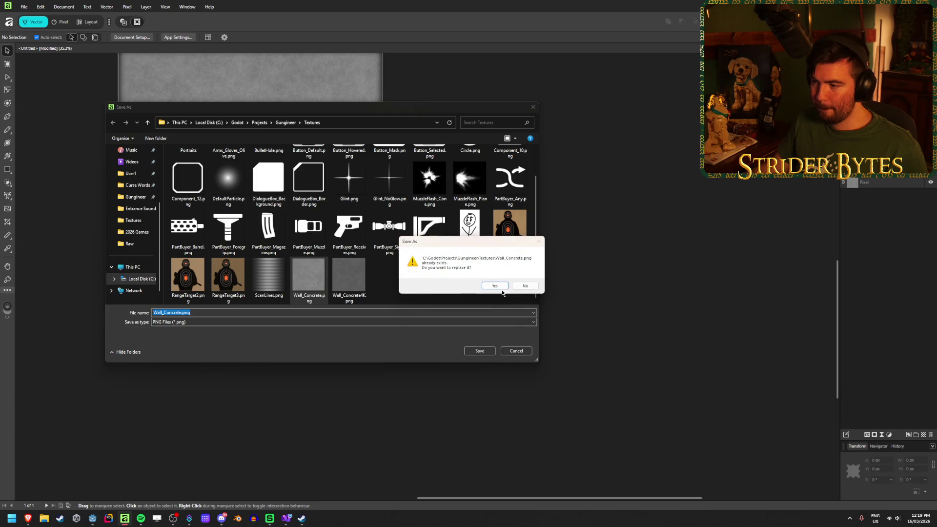
click(495, 286)
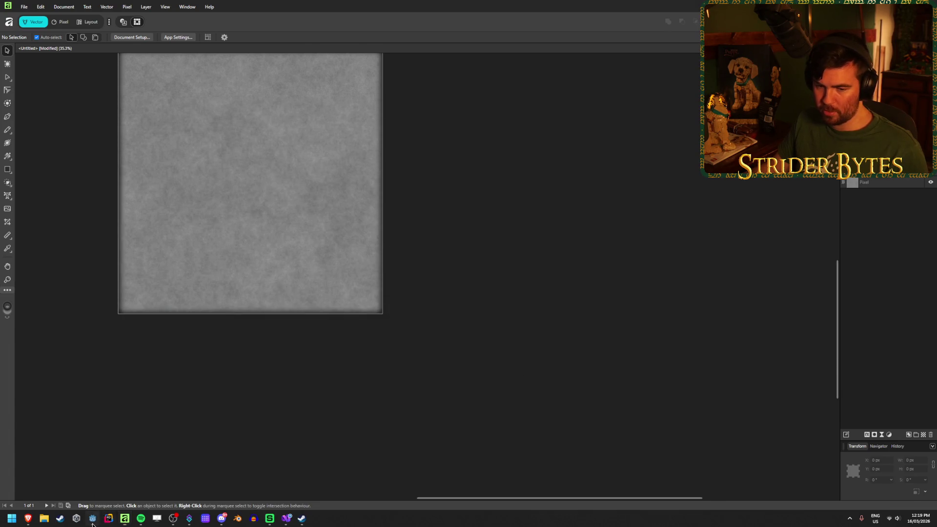
key(alt+Tab)
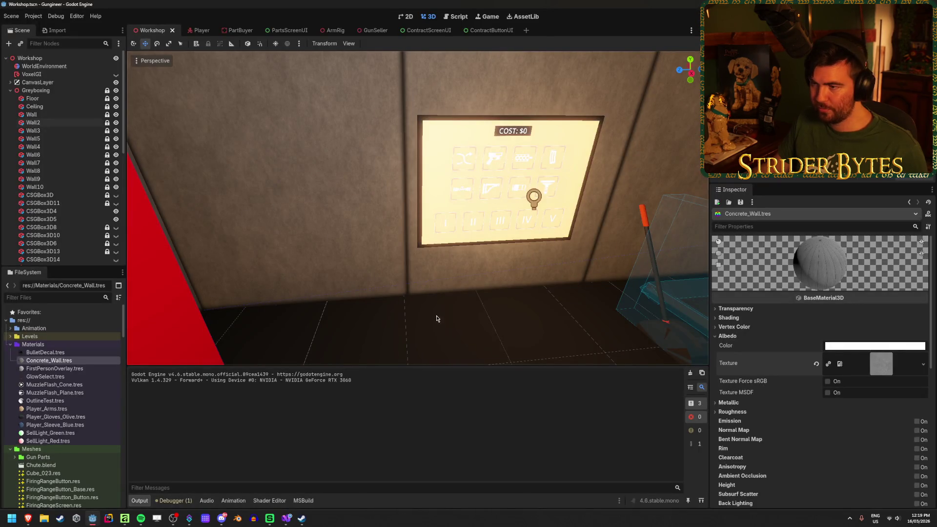
Orbit Godot's camera along the walls and toward the panel and workbench wall, then switch away.
scroll(438, 318, up, 5)
scroll(417, 208, down, 8)
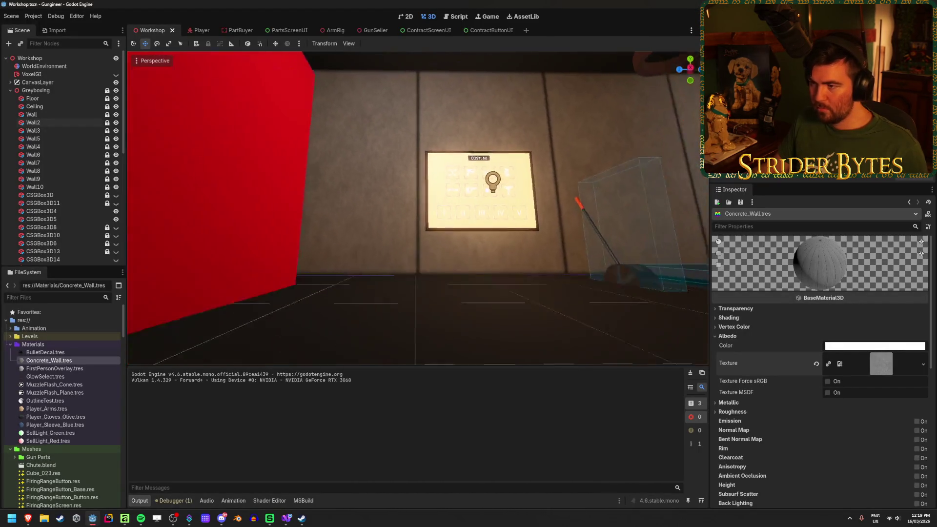
mouse_move(418, 209)
mouse_down()
mouse_move(488, 208)
mouse_move(376, 210)
mouse_up()
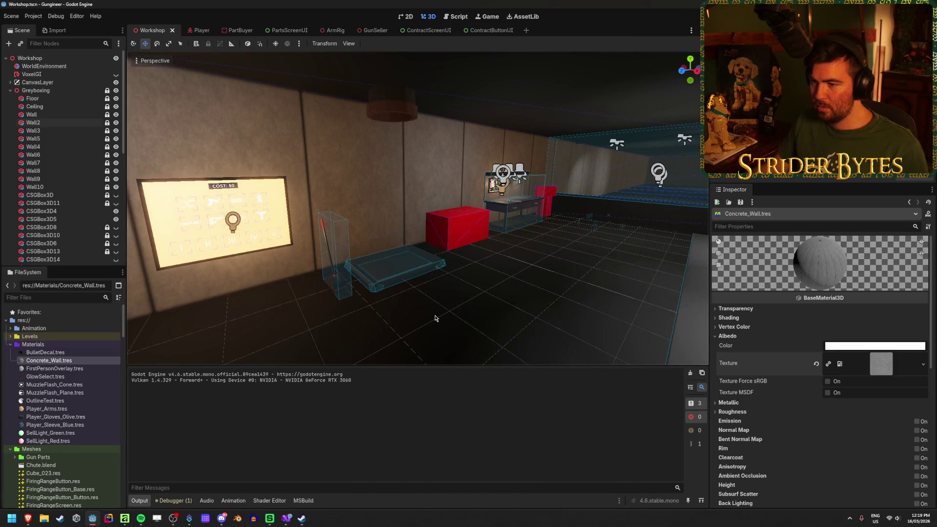
drag(435, 317, 400, 317)
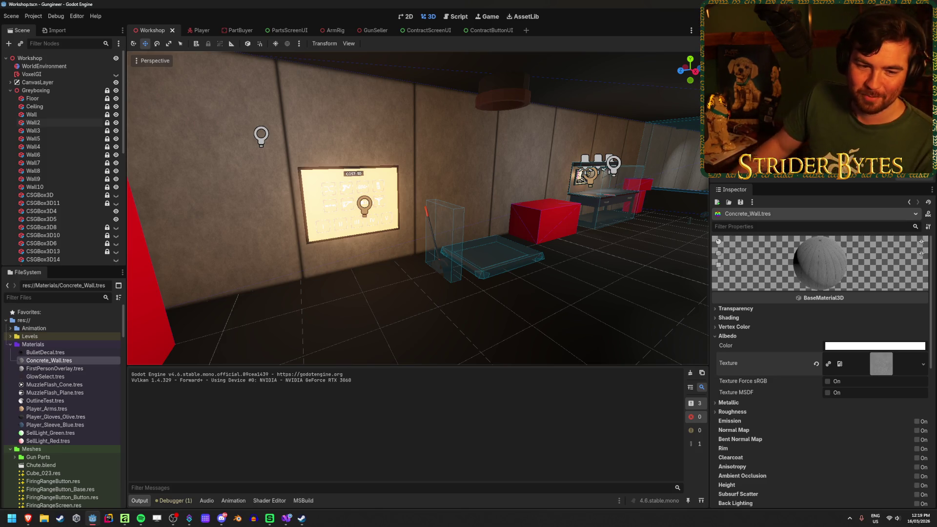
key(alt+Tab)
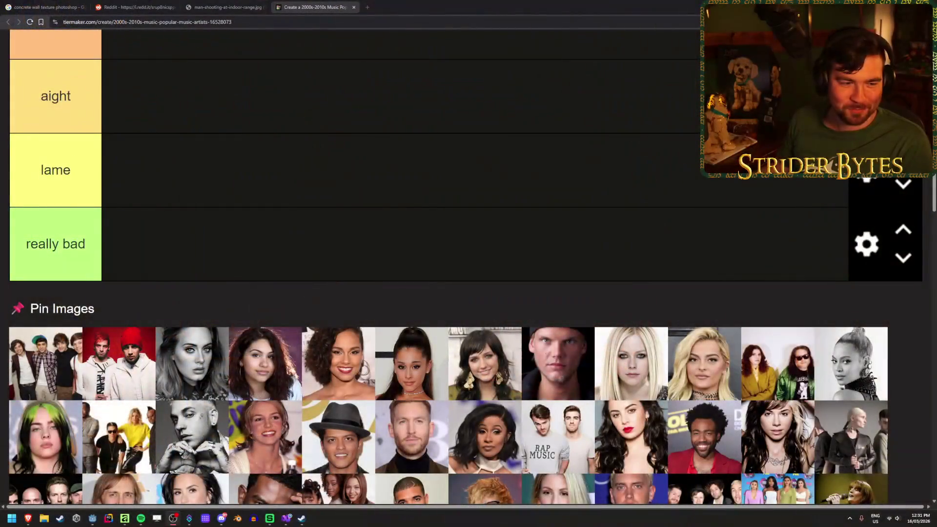
scroll(234, 182, up, 5)
scroll(218, 206, down, 1)
scroll(218, 205, up, 4)
scroll(218, 205, down, 6)
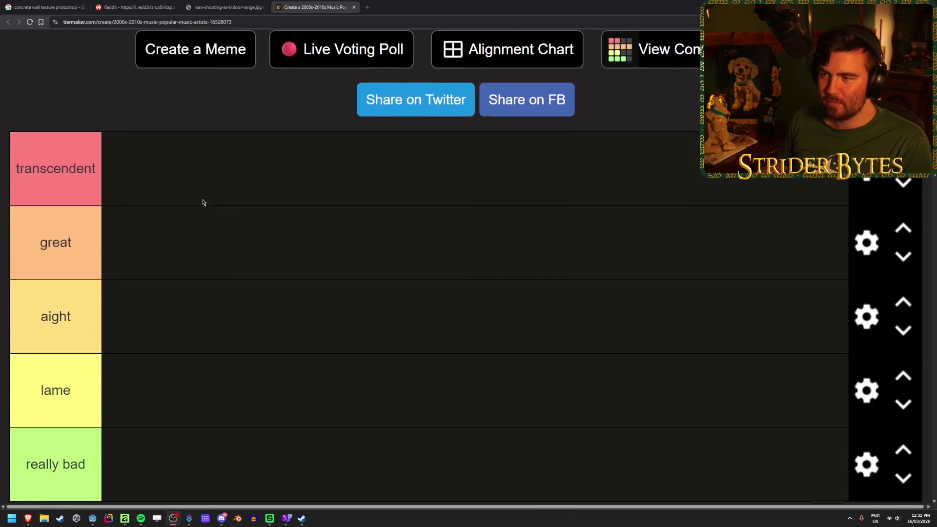
scroll(258, 185, up, 3)
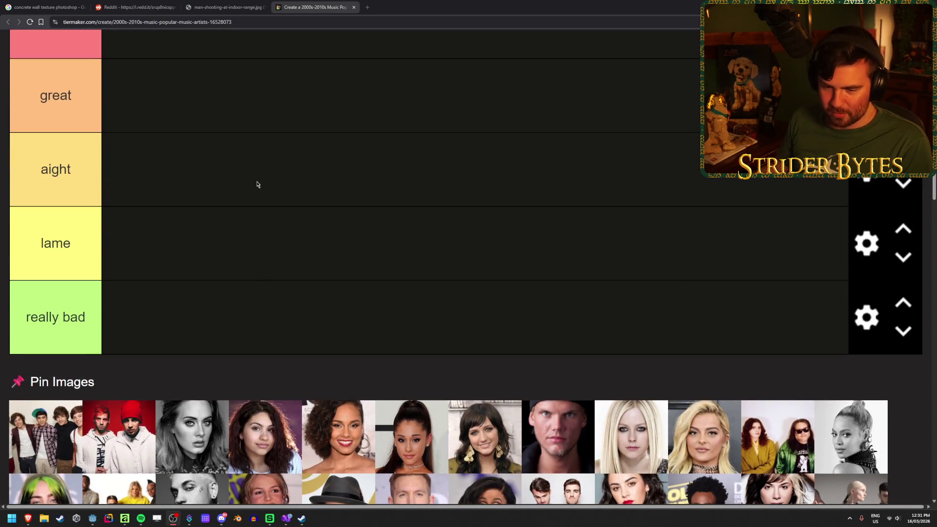
scroll(257, 184, up, 7)
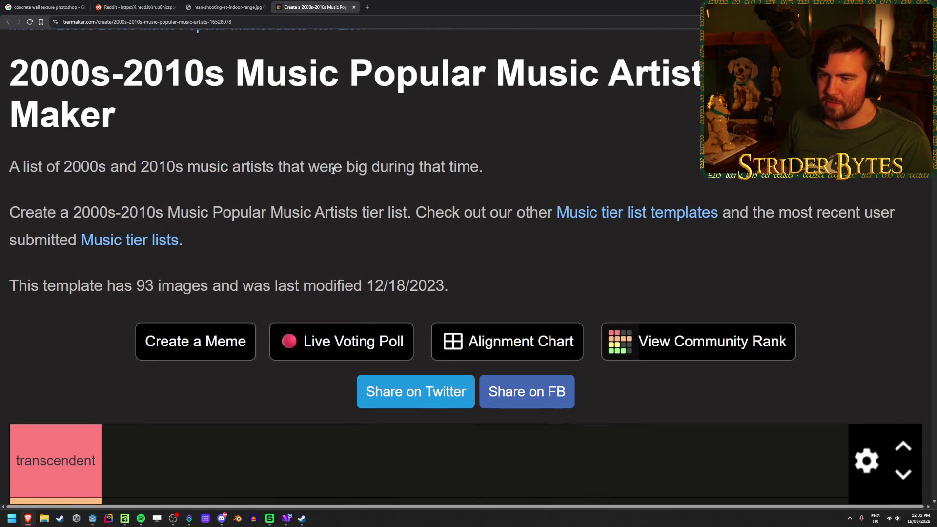
drag(47, 166, 127, 166)
click(241, 230)
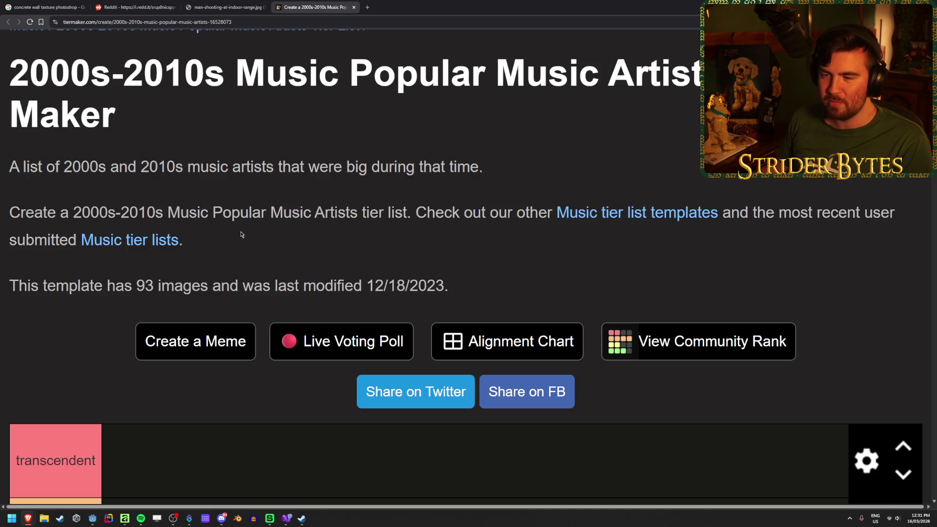
scroll(238, 235, down, 7)
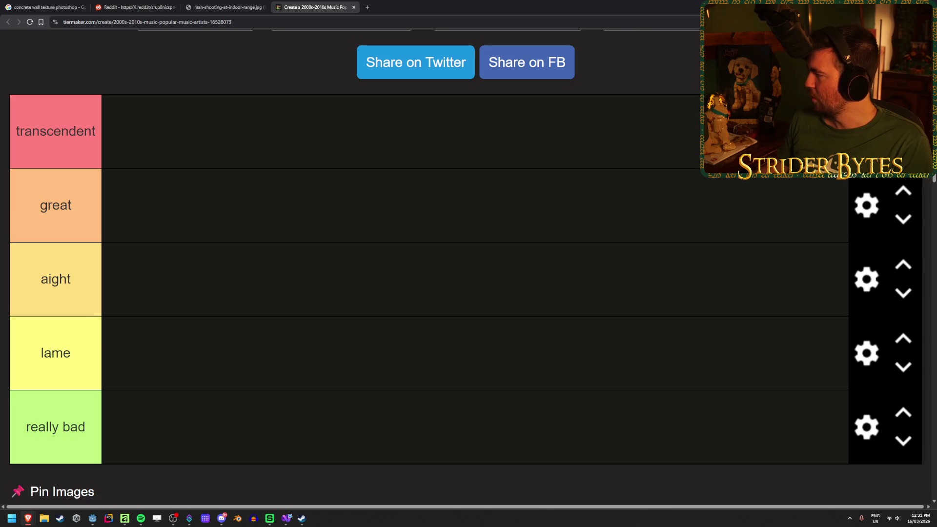
key(alt+Tab)
click(308, 283)
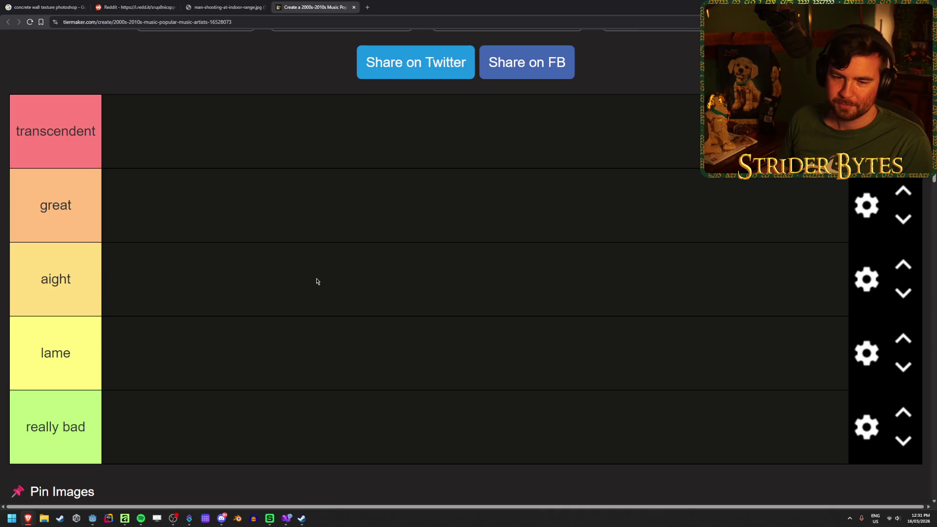
scroll(320, 263, down, 1)
scroll(319, 263, down, 3)
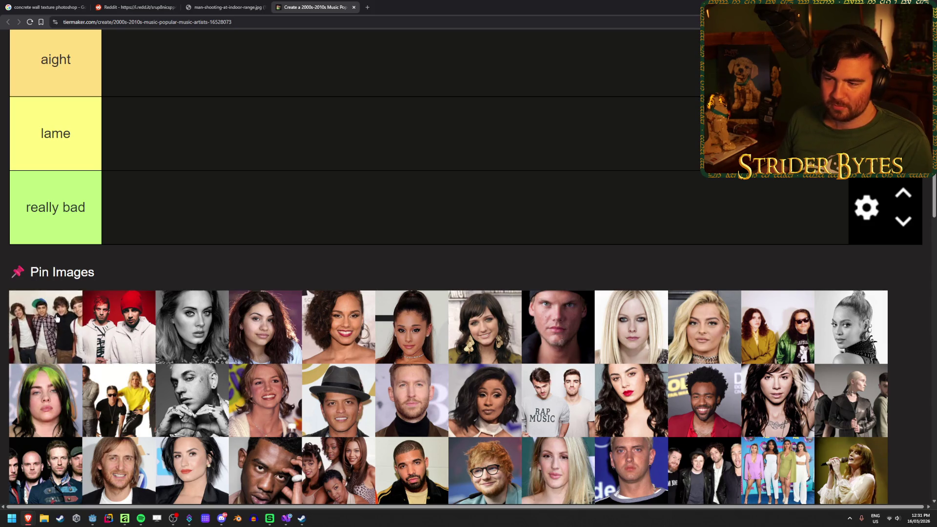
drag(55, 337, 42, 330)
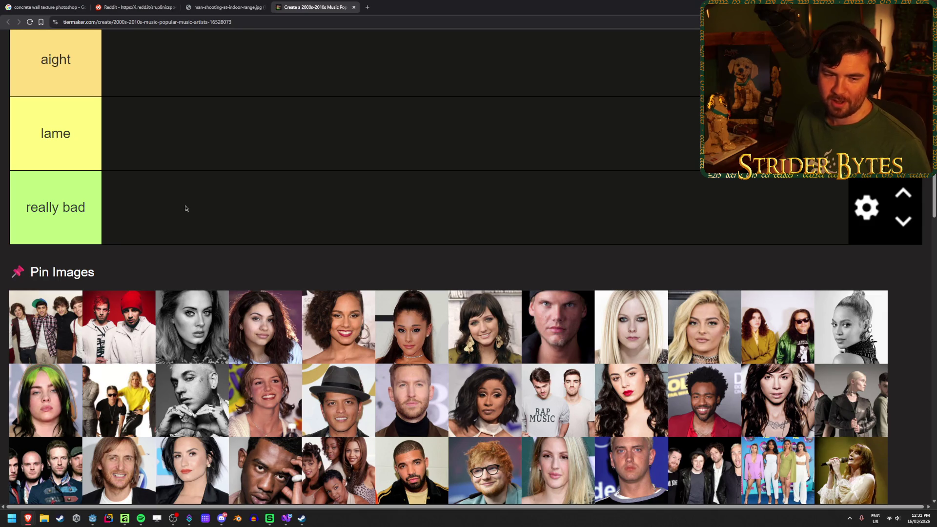
scroll(186, 208, down, 1)
scroll(186, 210, up, 1)
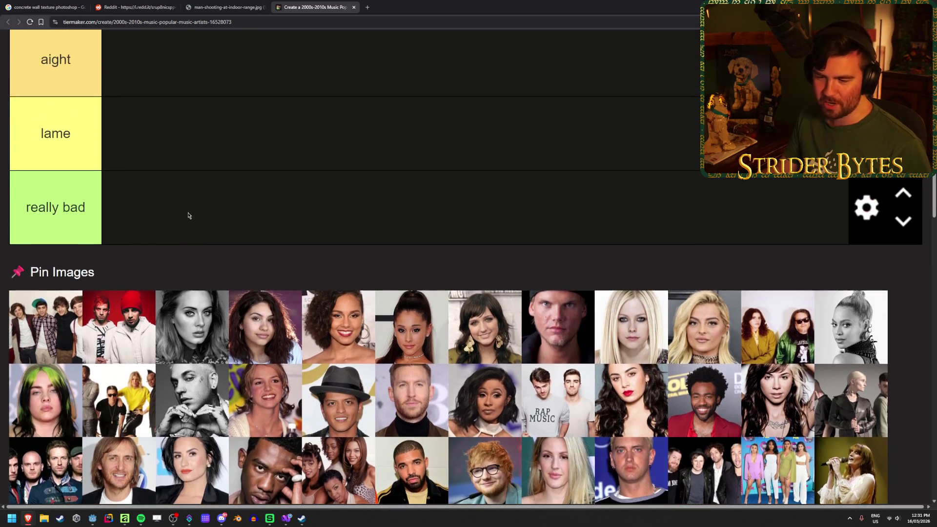
mouse_move(34, 342)
mouse_down()
mouse_move(303, 383)
mouse_move(262, 243)
mouse_move(256, 252)
mouse_up()
Scroll the TierMaker list to check the four-person group photo in the 'aight' tier.
scroll(44, 337, up, 4)
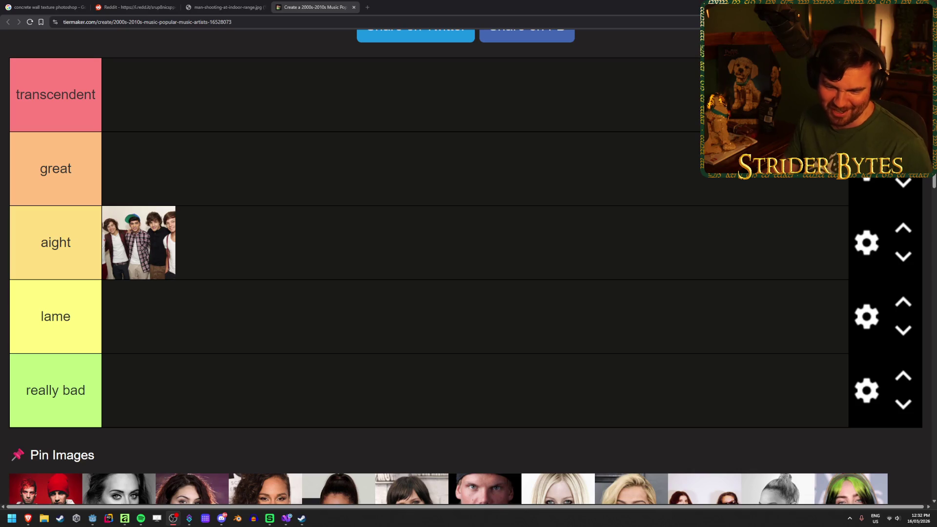
scroll(271, 234, down, 4)
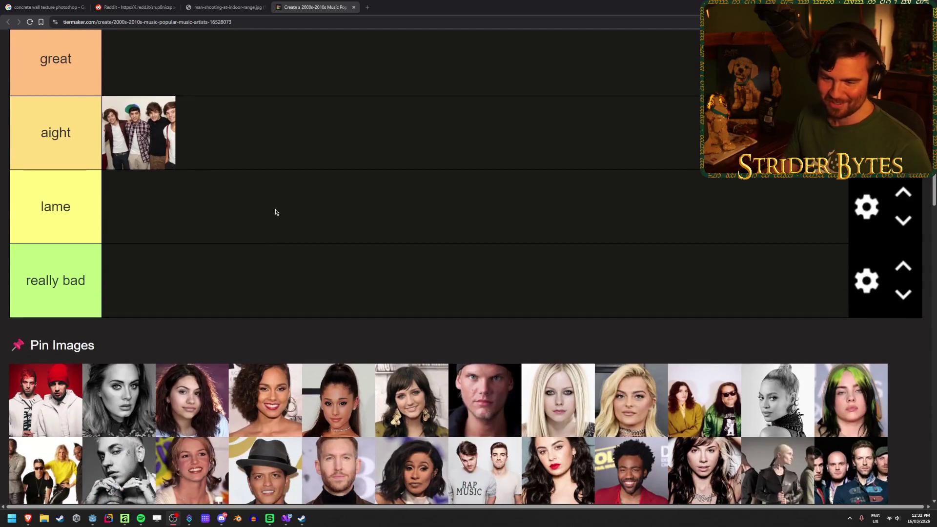
scroll(271, 220, up, 4)
scroll(263, 229, up, 1)
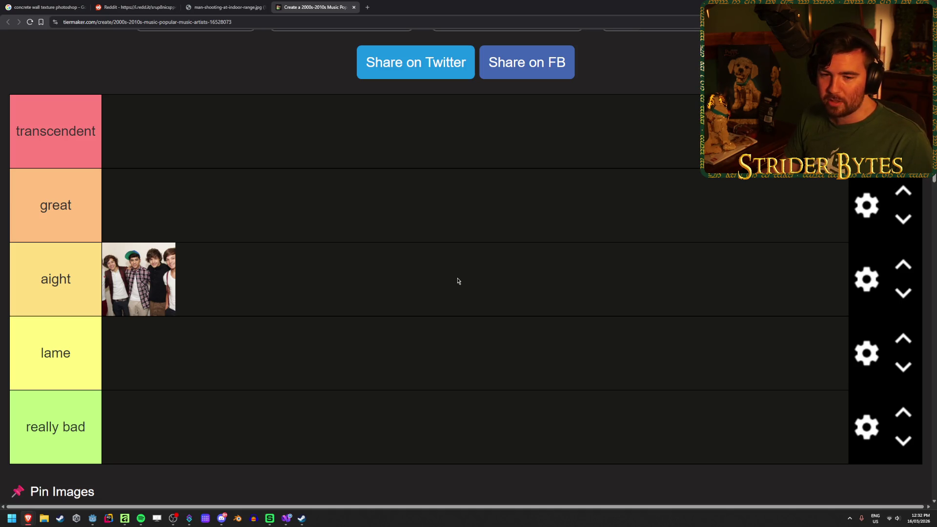
scroll(458, 281, down, 2)
scroll(457, 281, up, 1)
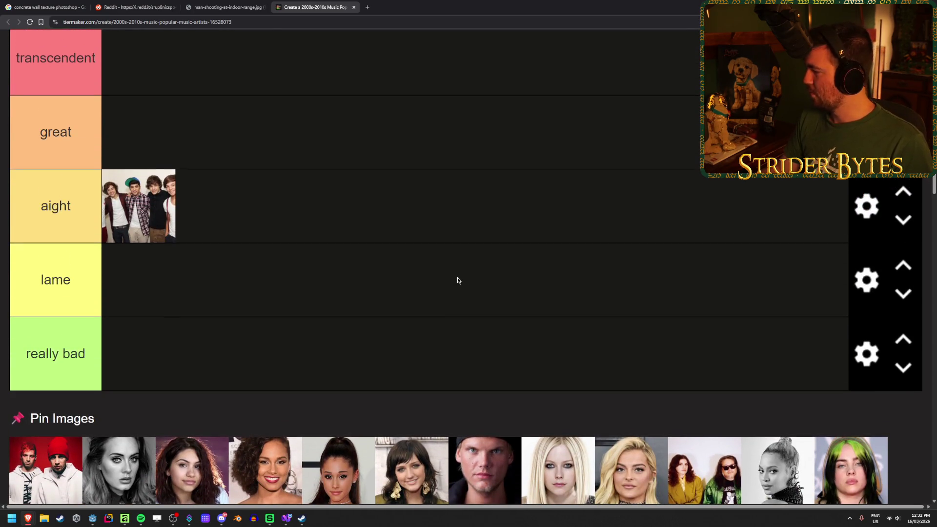
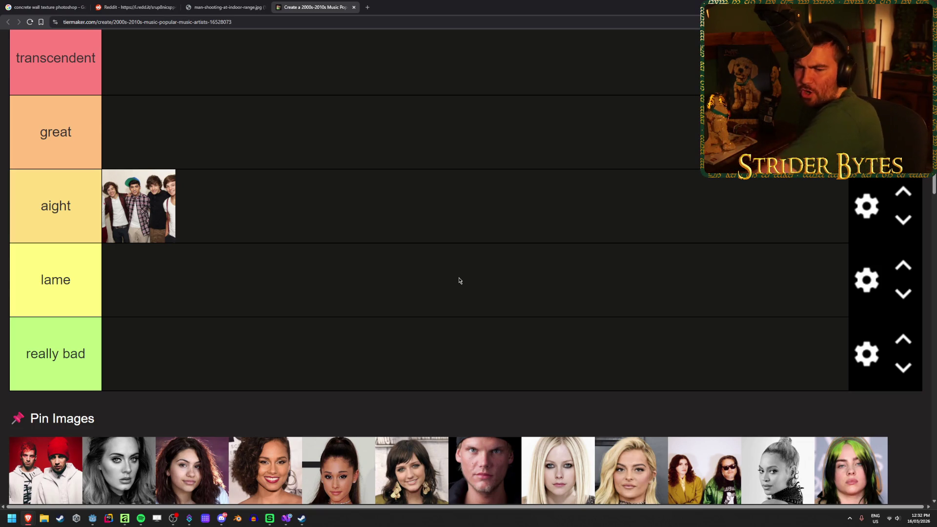
Bring up the browser's options menu over a pool photo, then dismiss it.
scroll(299, 272, down, 2)
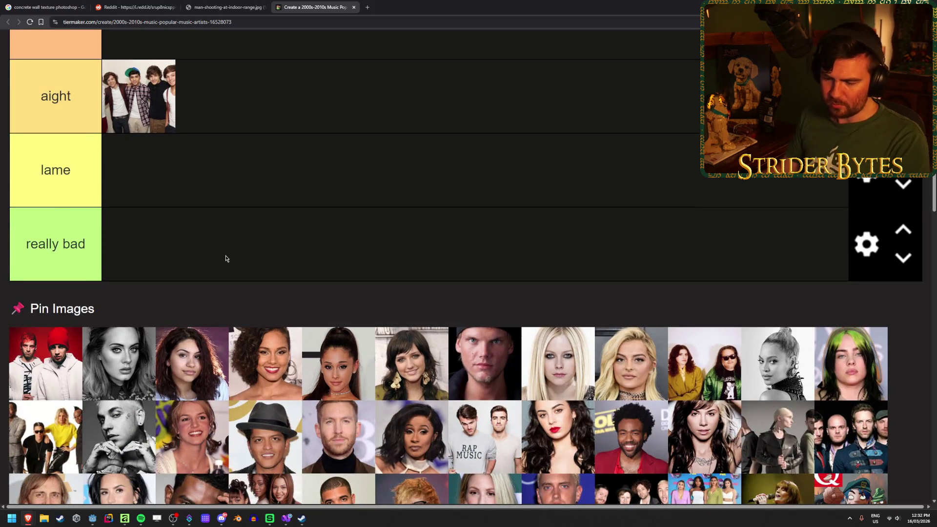
right_click(57, 353)
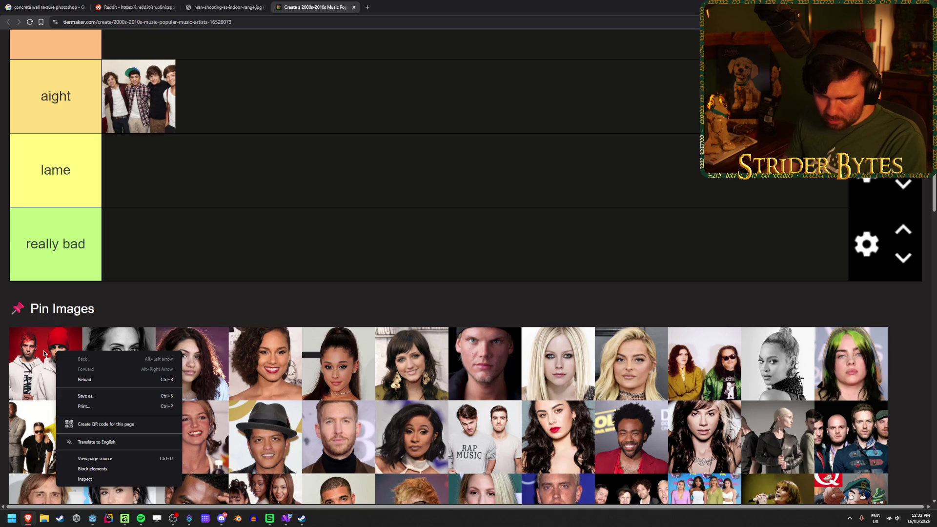
right_click(35, 369)
right_click(35, 370)
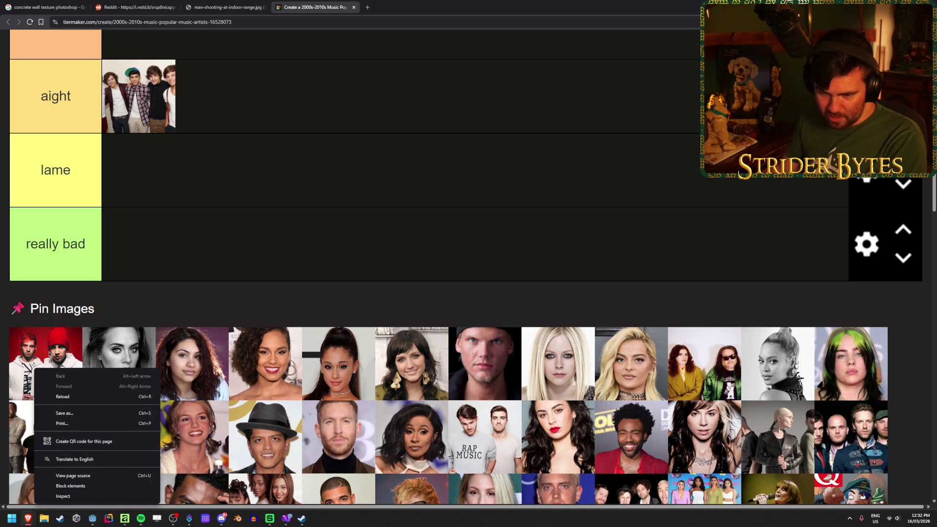
click(204, 262)
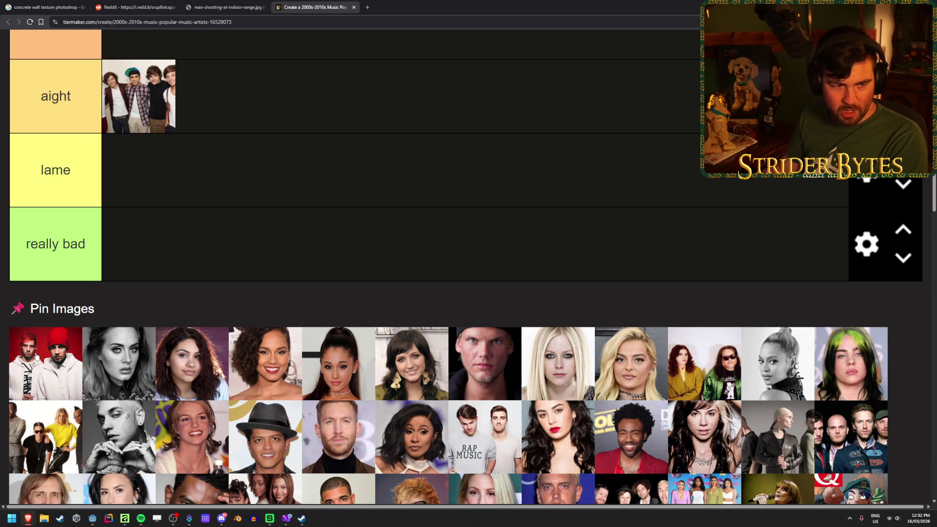
Place the black-and-white Adele portrait in the aight tier beside One Direction.
scroll(132, 380, up, 2)
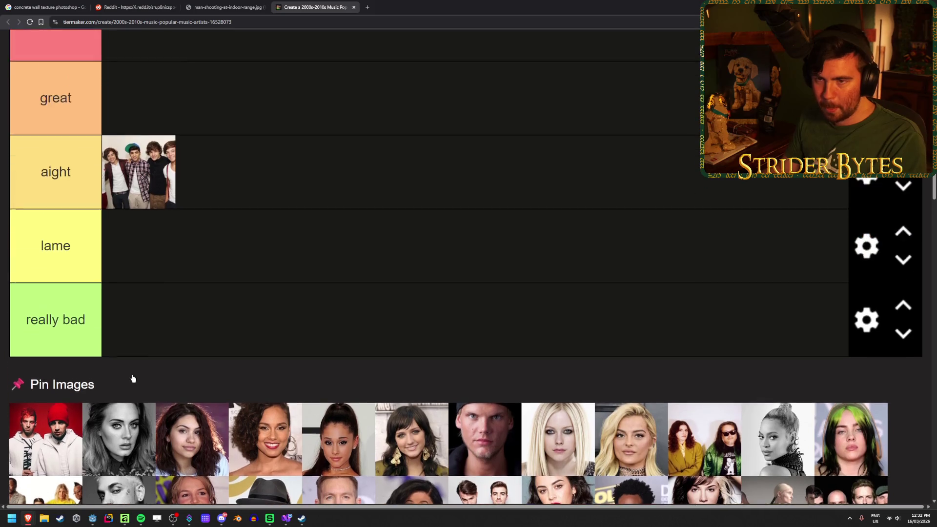
scroll(132, 378, down, 1)
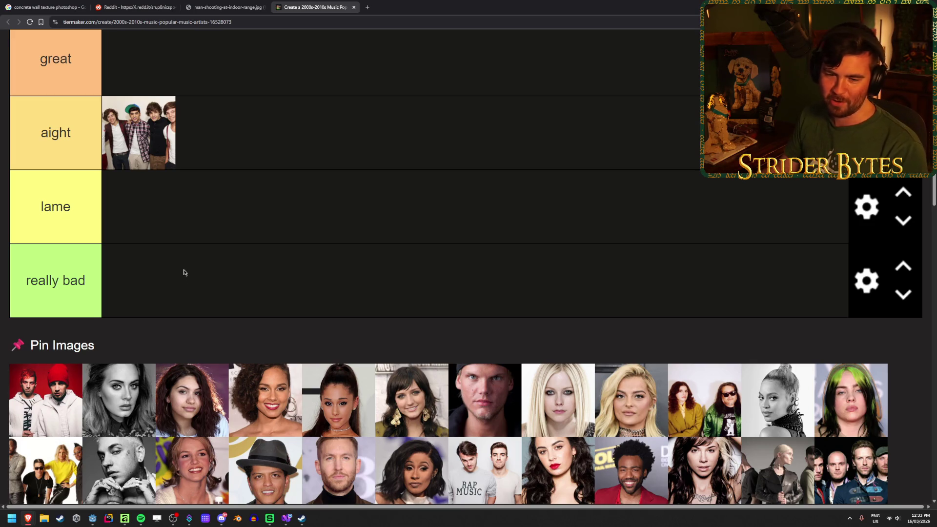
scroll(184, 273, up, 1)
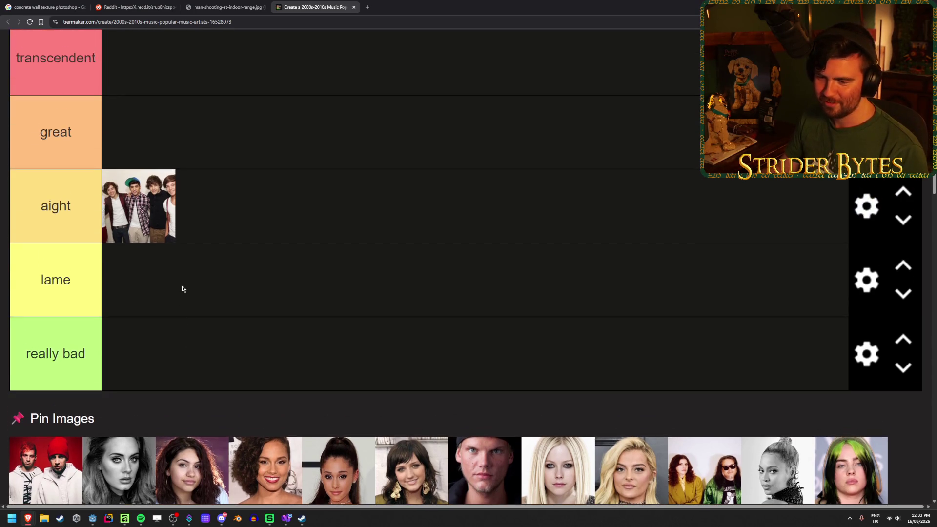
drag(117, 478, 314, 207)
scroll(295, 317, up, 1)
scroll(335, 288, up, 1)
scroll(334, 288, down, 1)
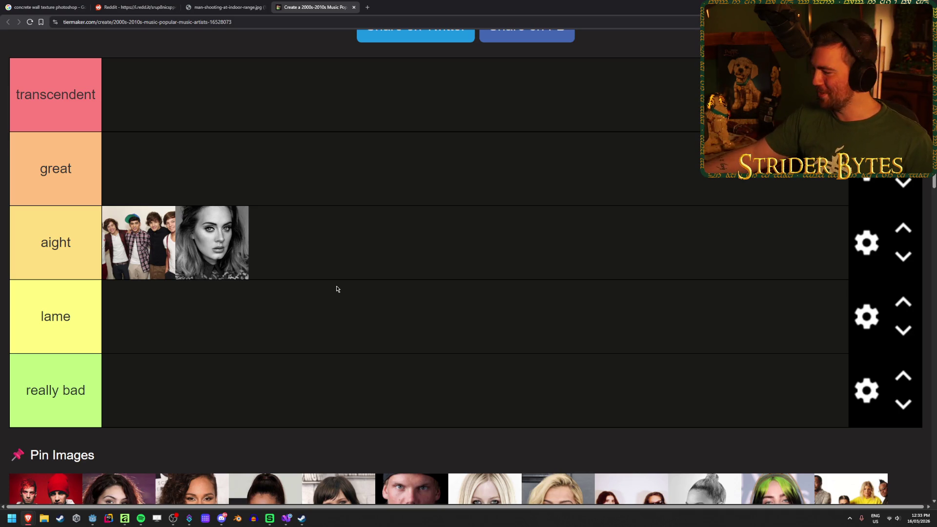
scroll(339, 289, down, 3)
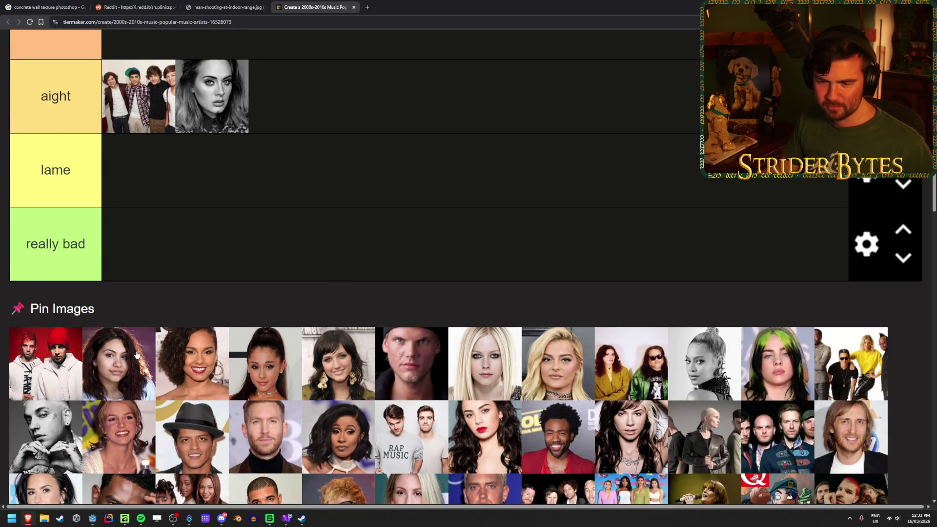
scroll(135, 353, up, 1)
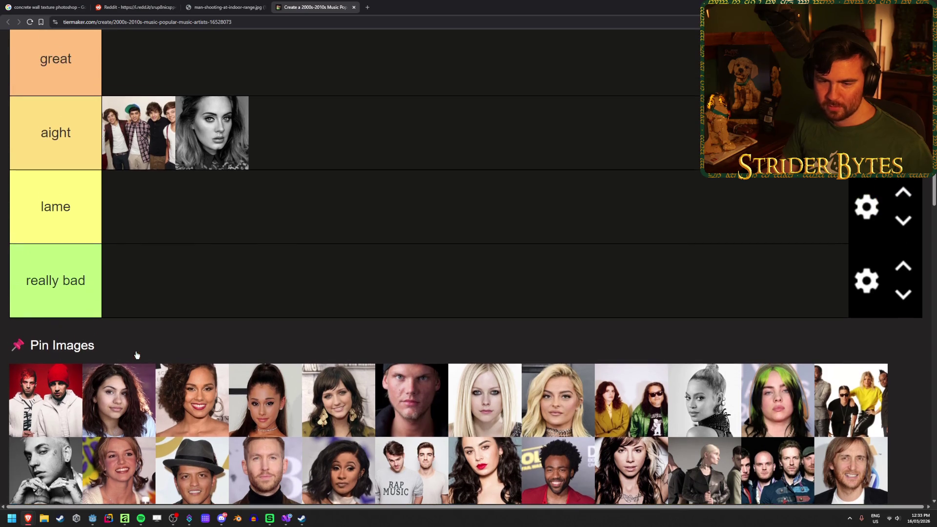
scroll(296, 264, down, 3)
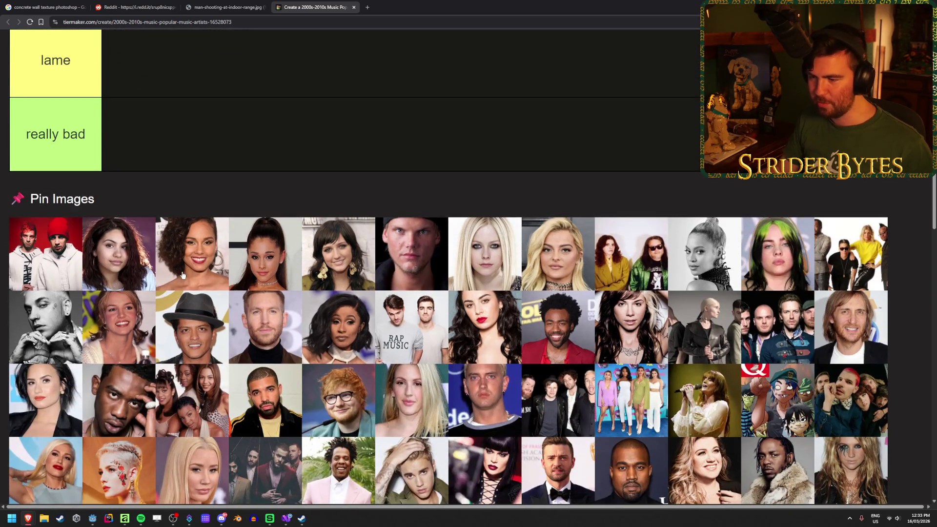
scroll(232, 181, down, 2)
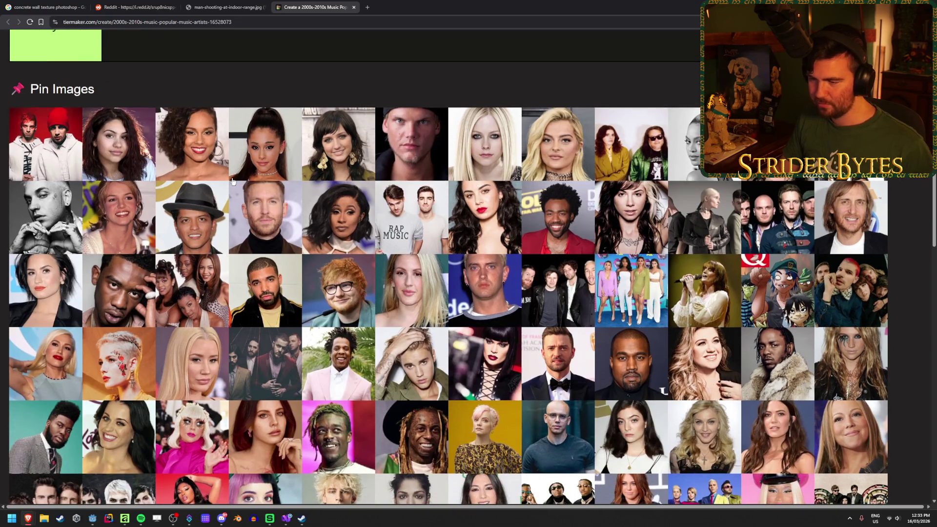
scroll(233, 181, down, 3)
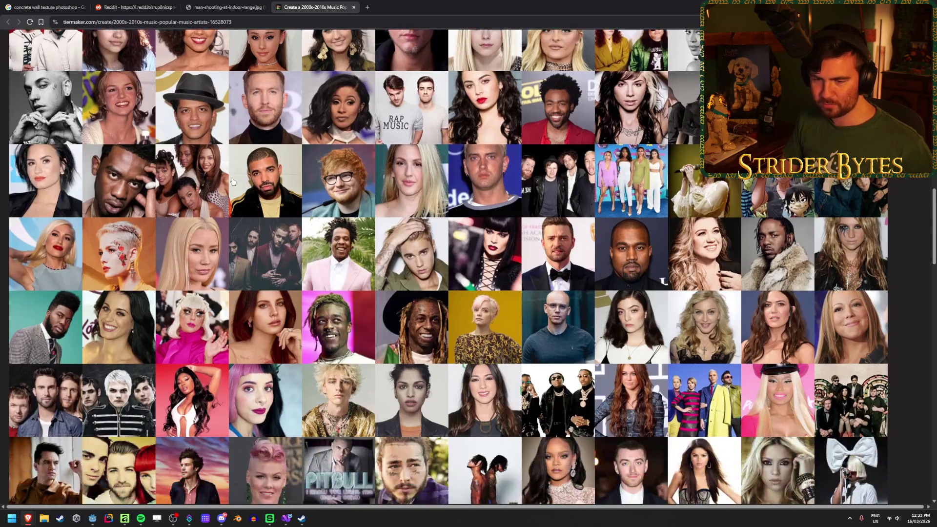
scroll(233, 181, down, 3)
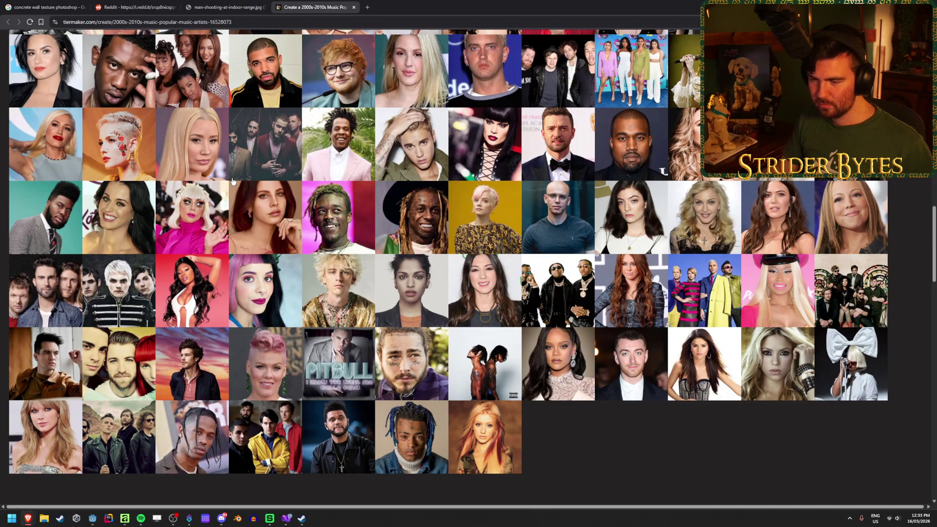
scroll(233, 181, up, 7)
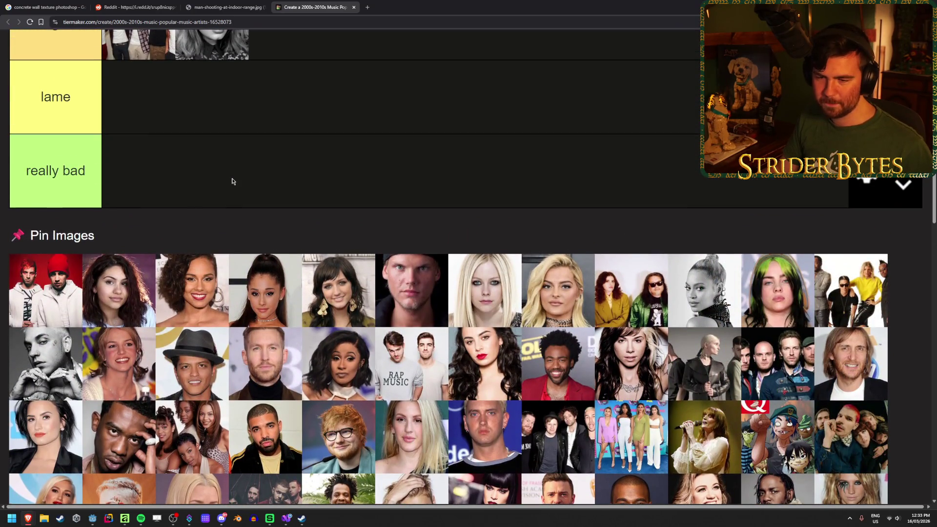
scroll(233, 182, up, 1)
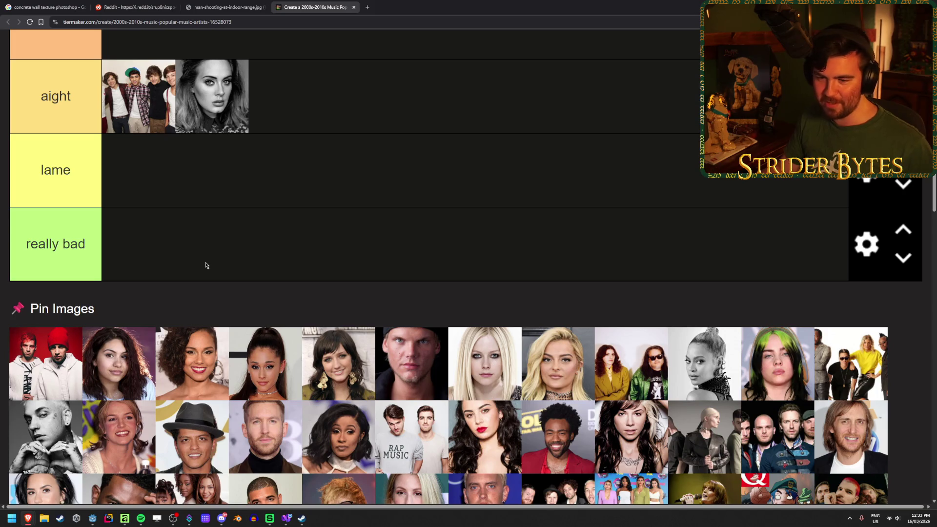
scroll(41, 388, up, 2)
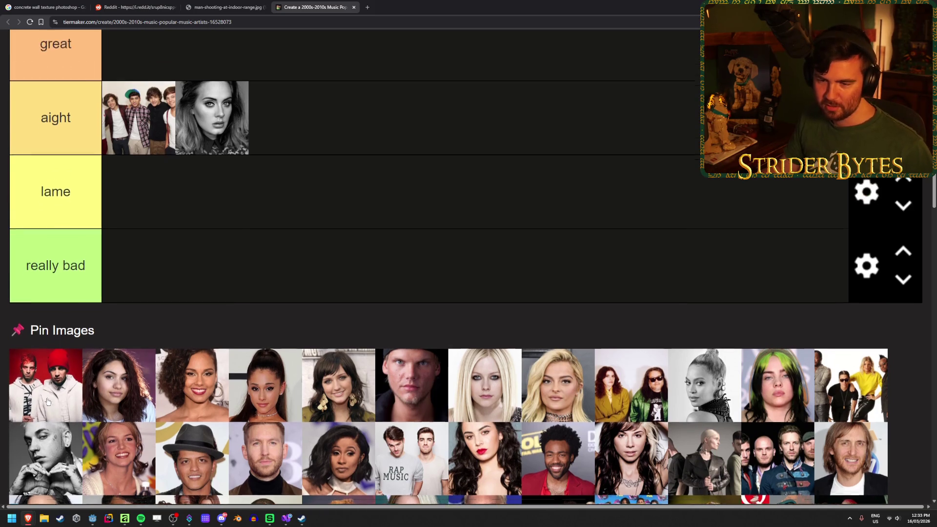
Put the red-and-white Twenty One Pilots photo in the really bad tier.
drag(64, 419, 203, 324)
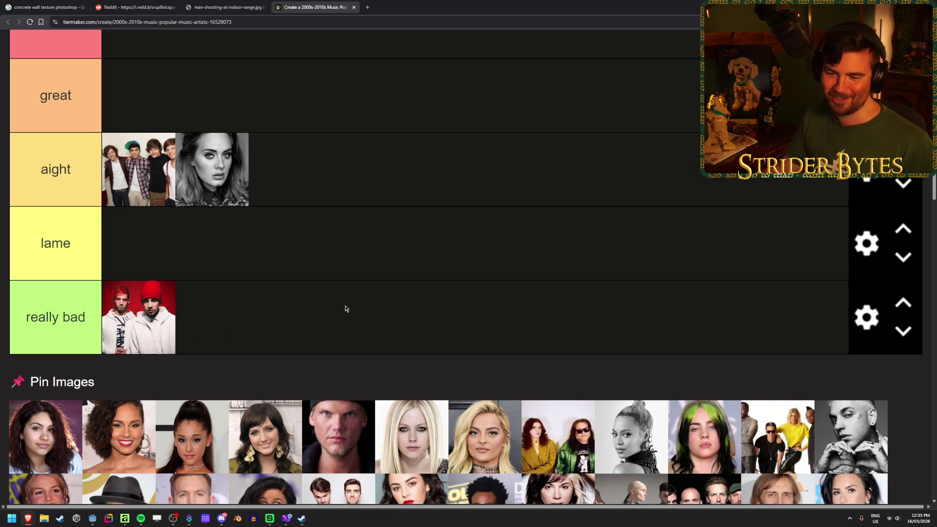
scroll(346, 308, down, 1)
scroll(346, 308, down, 2)
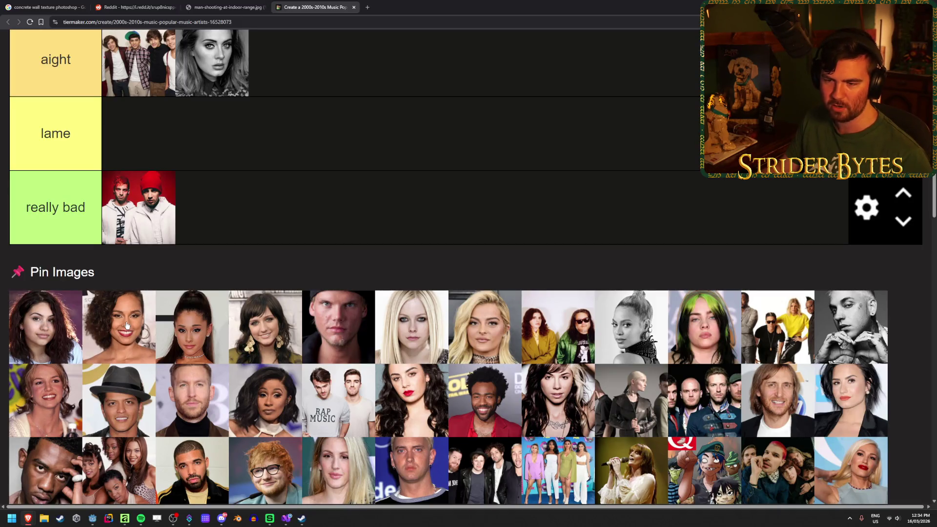
scroll(210, 330, up, 2)
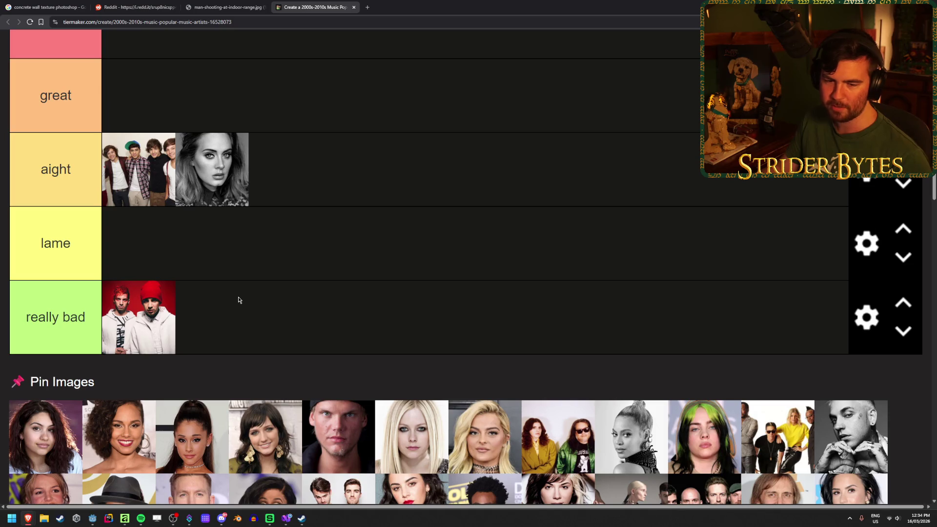
scroll(410, 380, up, 2)
Place the high-ponytail Ariana Grande portrait in the great tier.
mouse_move(190, 456)
mouse_down()
mouse_move(410, 380)
mouse_move(407, 412)
mouse_move(416, 230)
mouse_up()
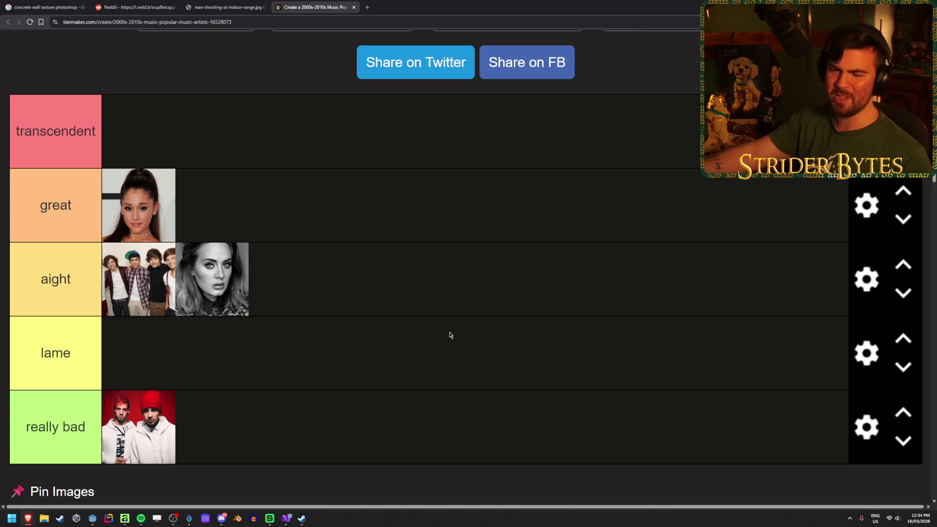
scroll(448, 335, down, 4)
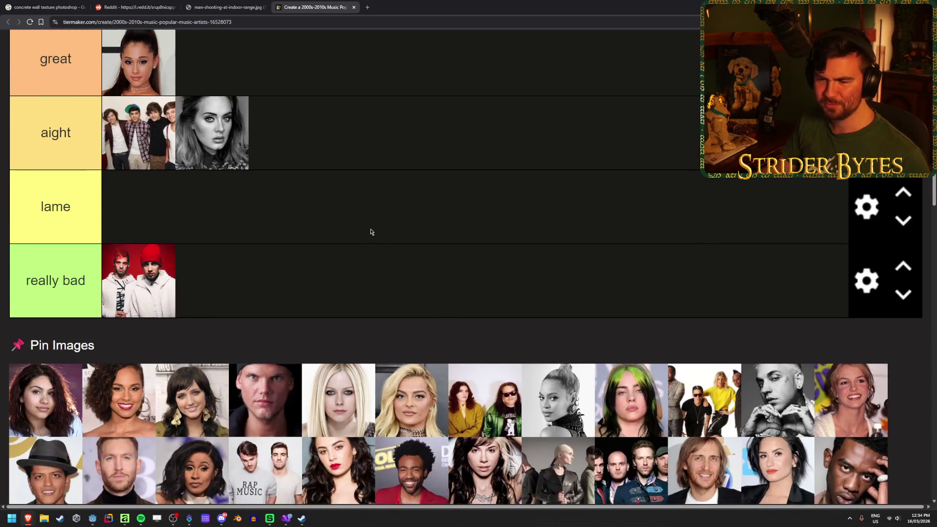
scroll(371, 213, up, 2)
scroll(370, 215, down, 1)
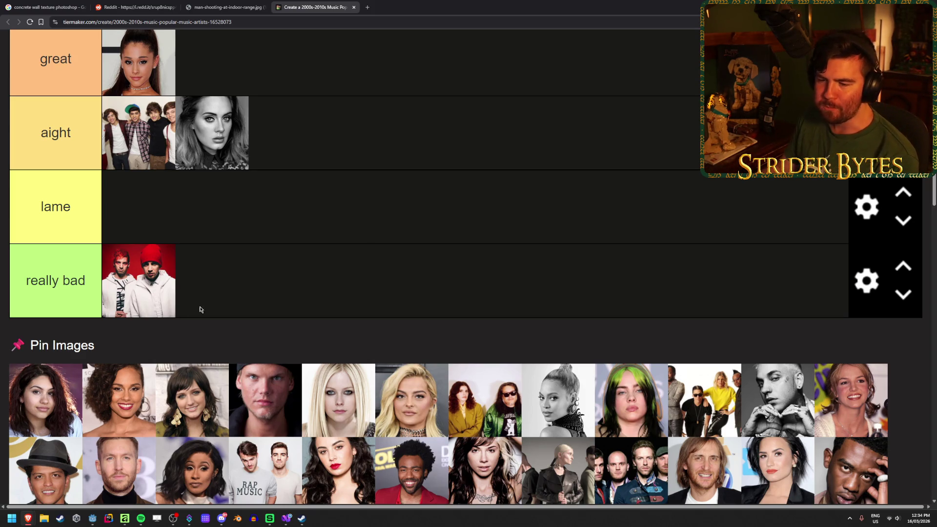
scroll(261, 279, down, 1)
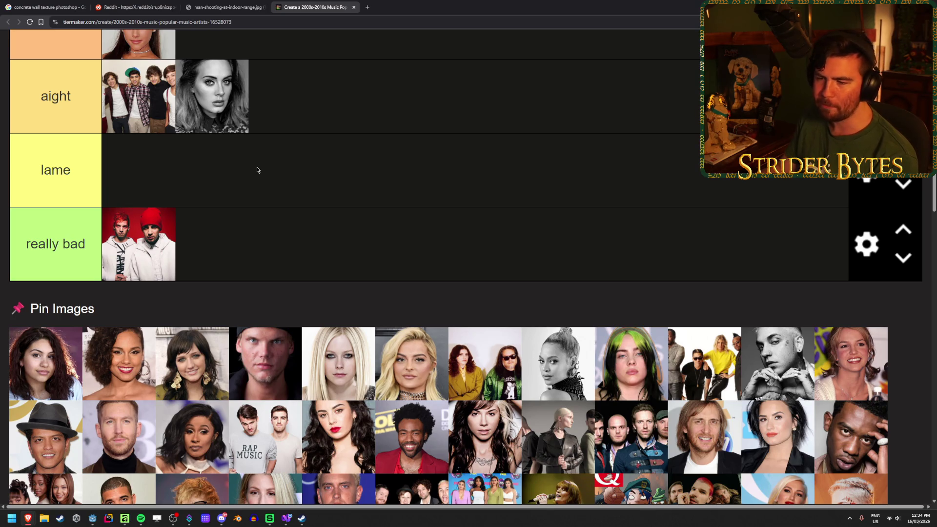
scroll(257, 397, up, 1)
Drag the Avicii portrait up toward the top tier.
mouse_move(273, 440)
mouse_down()
mouse_move(299, 379)
mouse_move(337, 411)
mouse_move(436, 388)
mouse_move(399, 204)
mouse_move(401, 226)
mouse_move(401, 132)
mouse_move(417, 217)
mouse_move(428, 183)
mouse_move(428, 193)
mouse_up()
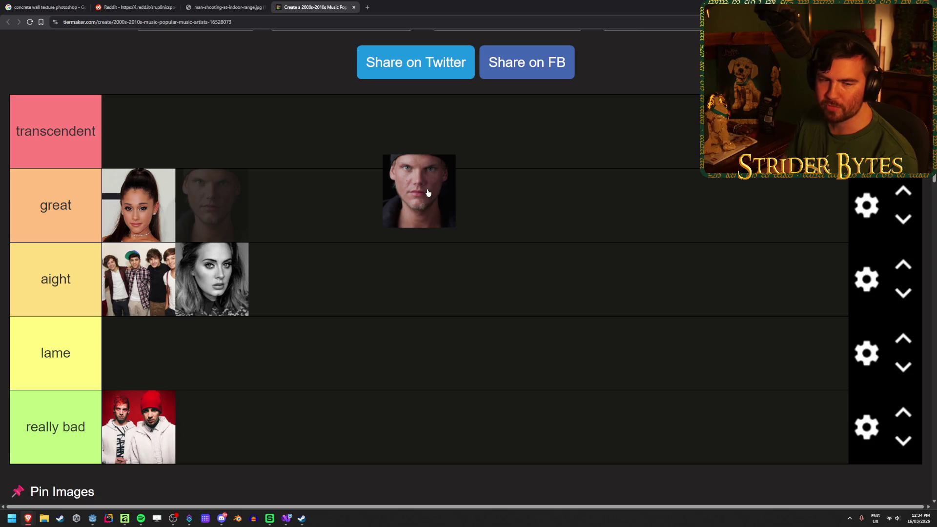
scroll(428, 193, down, 3)
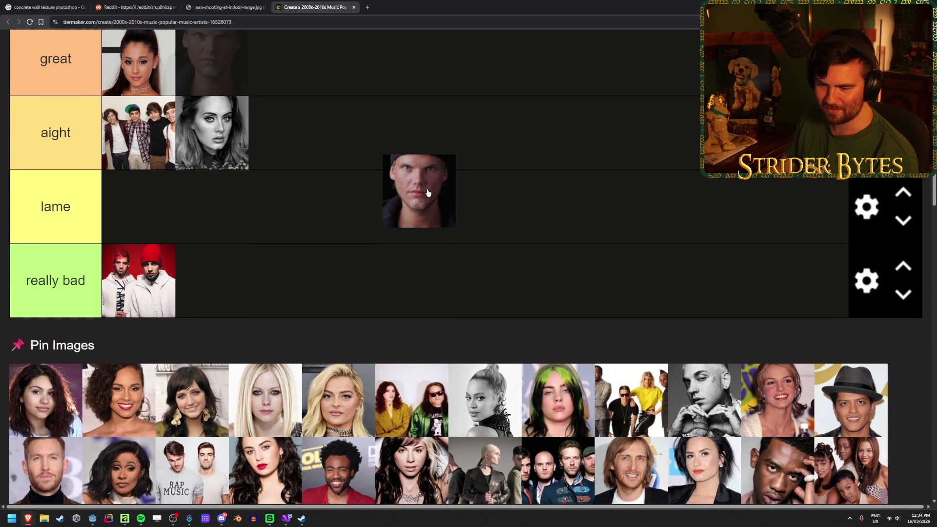
scroll(428, 193, up, 4)
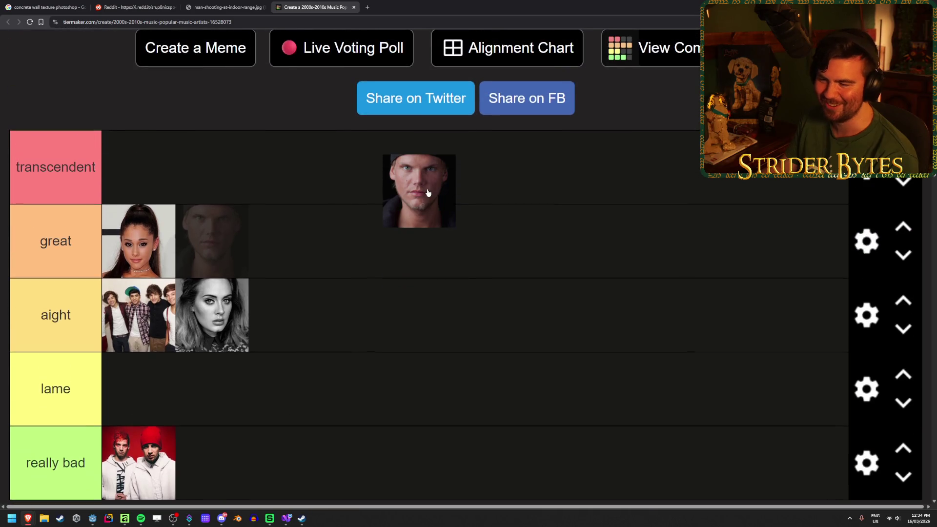
Drop the dark beanie Avicii portrait into the transcendent tier.
mouse_move(428, 192)
mouse_down()
mouse_move(392, 239)
mouse_move(398, 199)
mouse_move(401, 243)
mouse_move(406, 191)
mouse_move(407, 239)
mouse_move(421, 176)
mouse_move(411, 228)
mouse_move(404, 184)
mouse_move(388, 238)
mouse_move(392, 189)
mouse_move(360, 269)
mouse_move(378, 186)
mouse_up()
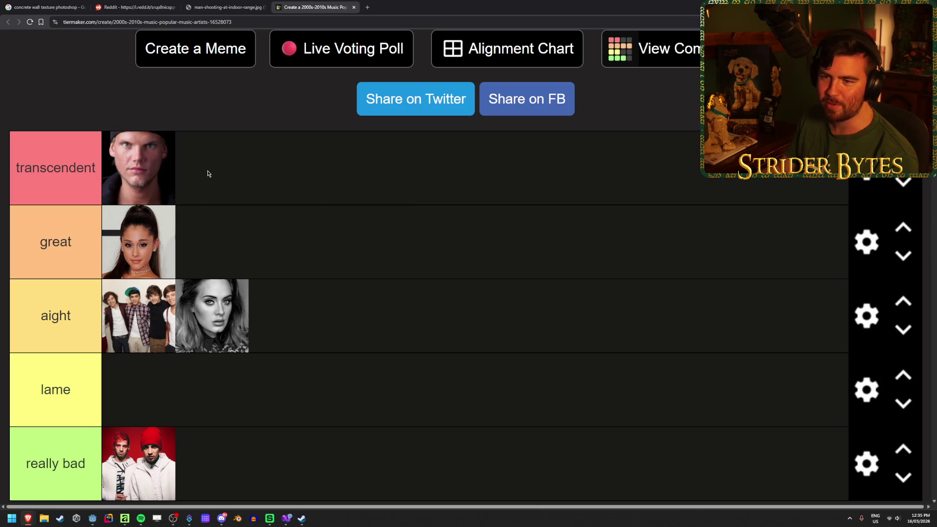
scroll(353, 207, down, 1)
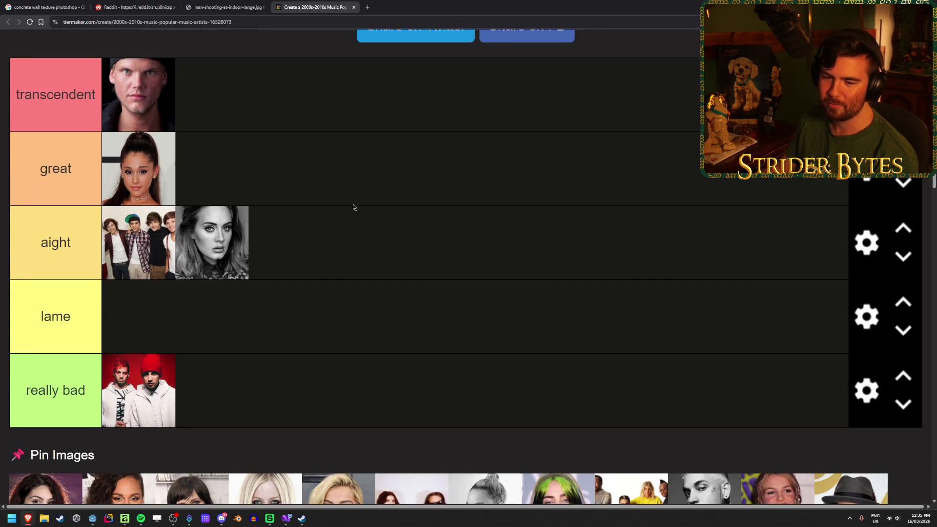
scroll(354, 207, down, 4)
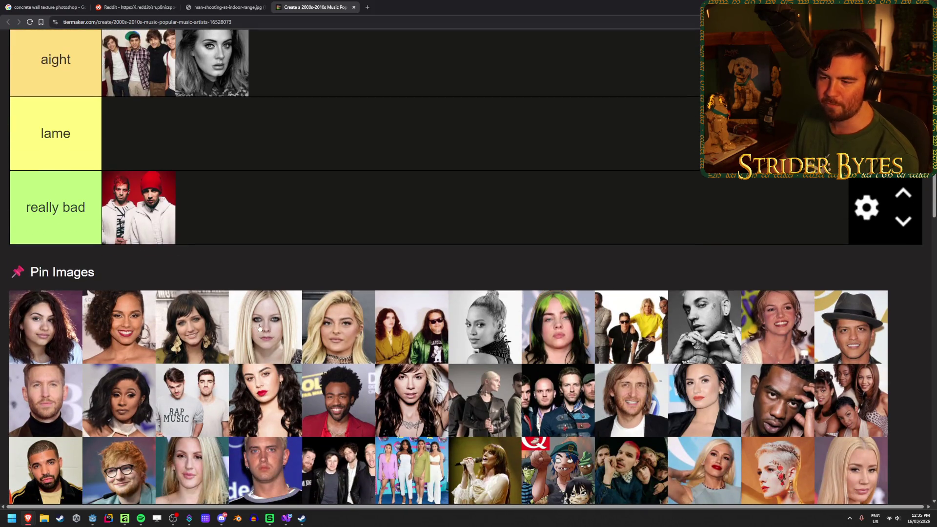
Rank the platinum-blonde Avril photo as great.
mouse_move(258, 328)
mouse_down()
mouse_move(300, 361)
mouse_move(417, 221)
mouse_move(420, 195)
mouse_up()
scroll(282, 343, up, 2)
scroll(300, 361, up, 2)
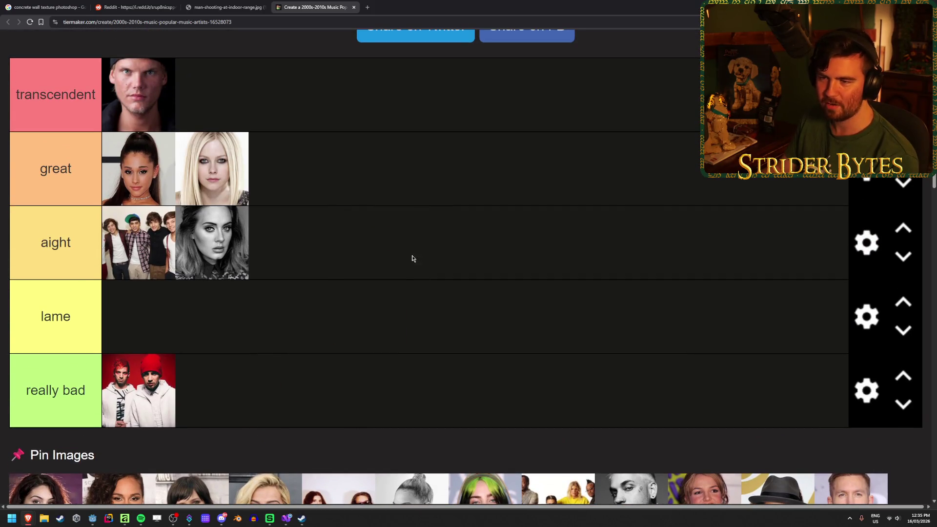
scroll(399, 276, down, 2)
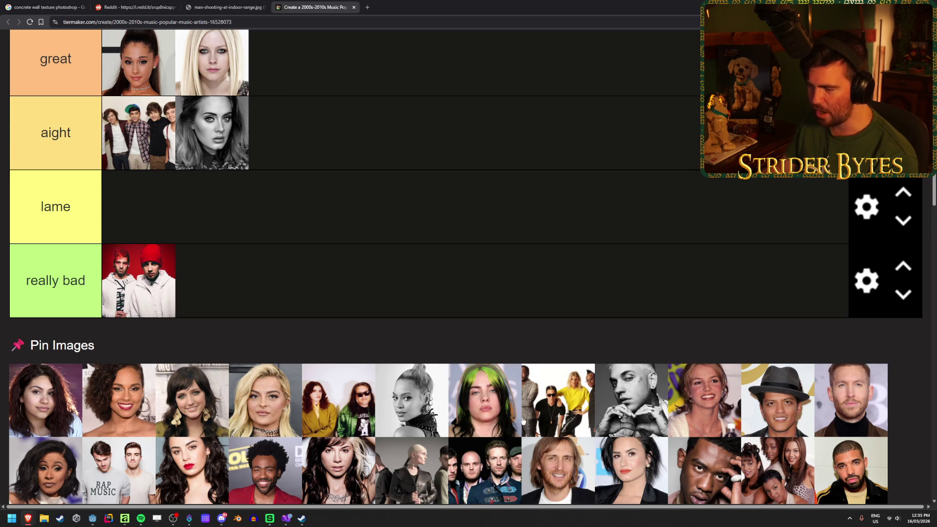
scroll(488, 422, up, 1)
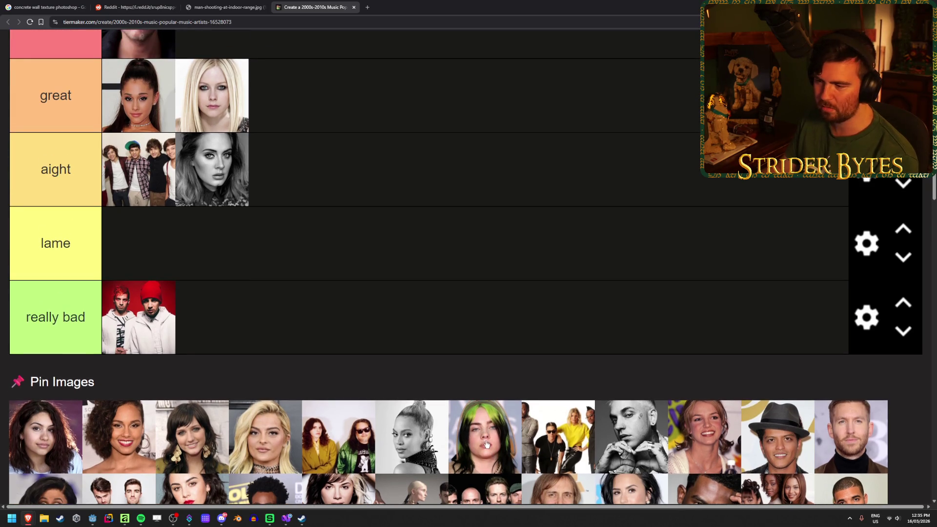
Put Billie Eilish in lame and the Black Eyed Peas group in really bad.
drag(484, 429, 435, 258)
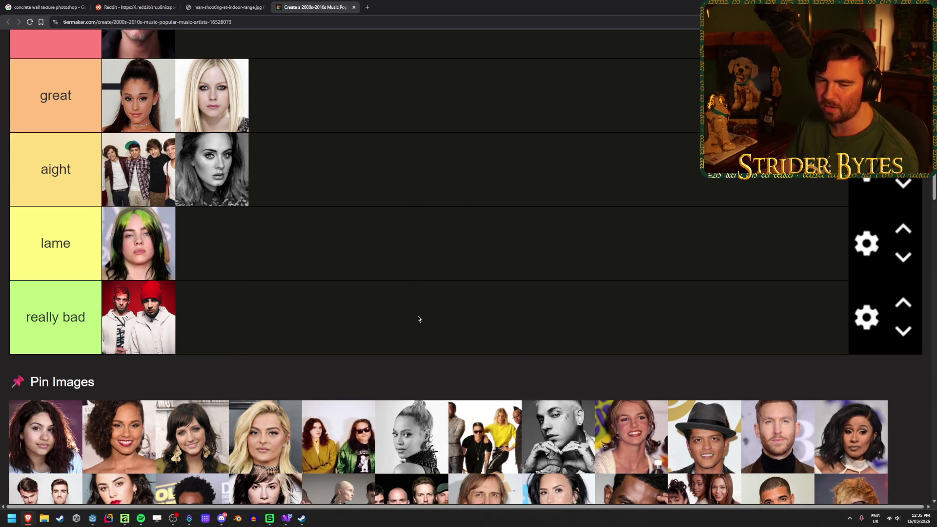
scroll(418, 319, up, 3)
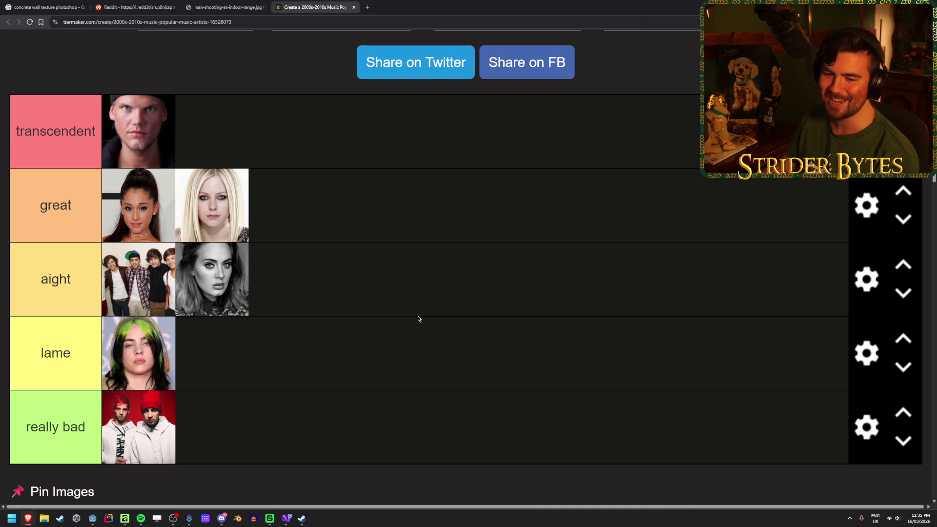
scroll(372, 310, down, 5)
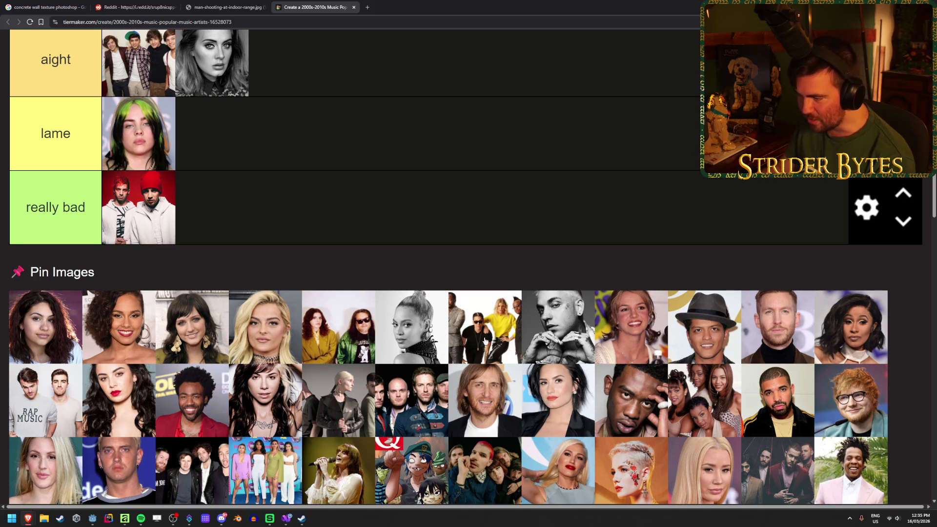
drag(475, 256, 473, 261)
scroll(476, 250, up, 2)
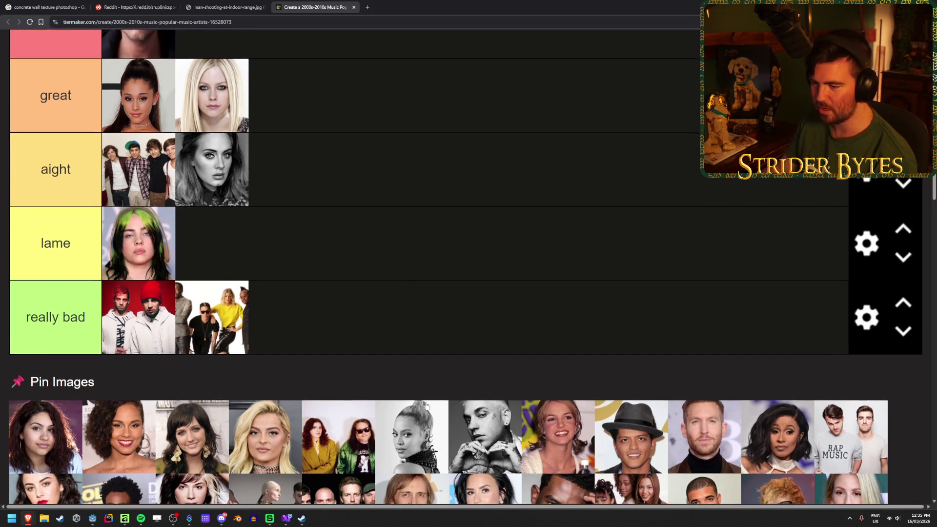
Add the black-and-white Beyoncé portrait to the great tier.
scroll(424, 371, up, 2)
mouse_move(417, 458)
mouse_down()
mouse_move(456, 269)
mouse_move(452, 210)
mouse_move(452, 252)
mouse_move(469, 286)
mouse_move(475, 206)
mouse_up()
scroll(444, 310, up, 2)
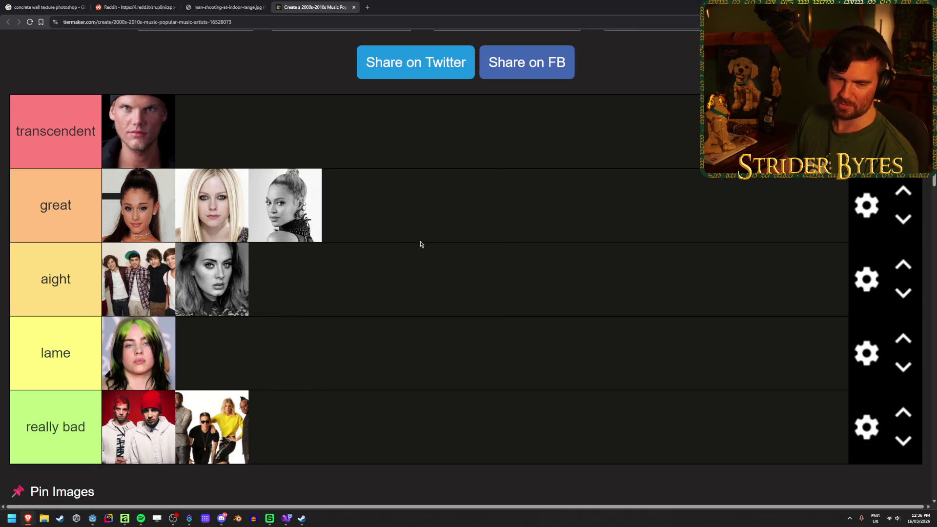
scroll(421, 244, down, 1)
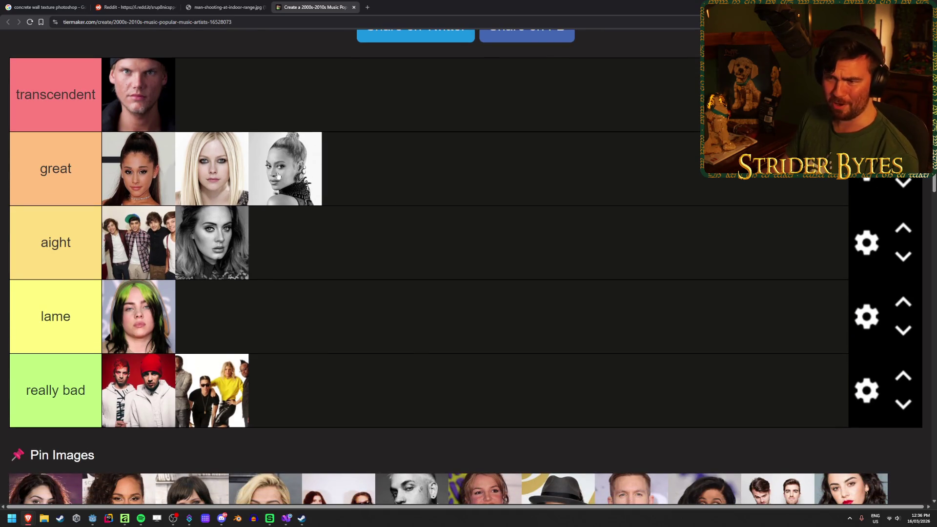
scroll(355, 224, up, 1)
scroll(383, 230, down, 4)
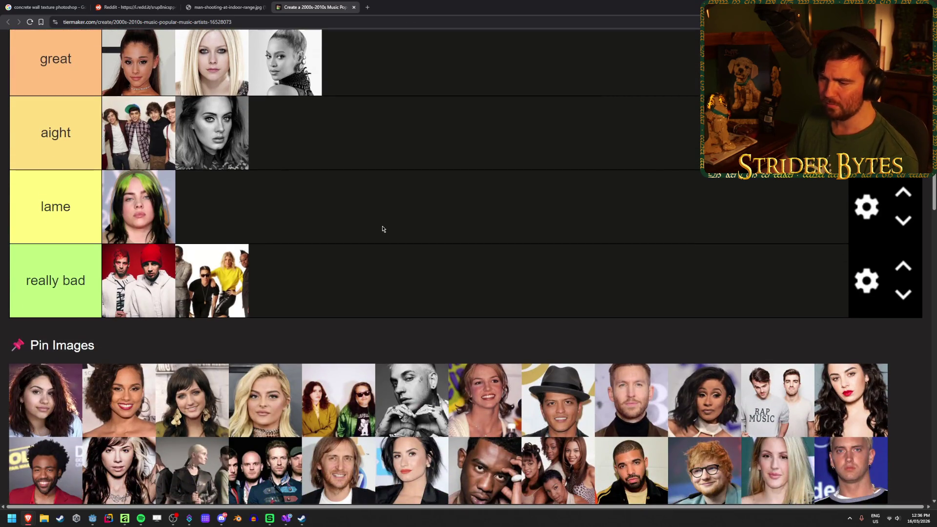
scroll(383, 230, up, 3)
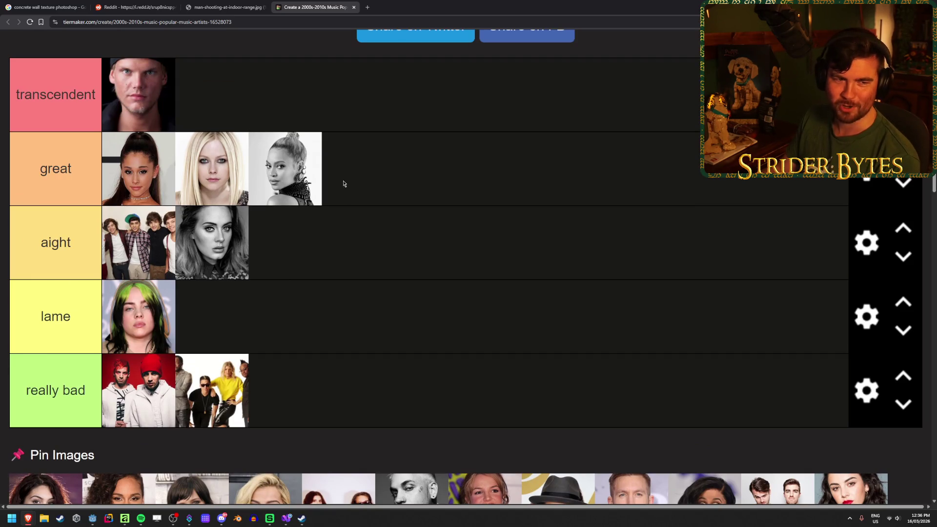
scroll(490, 311, down, 3)
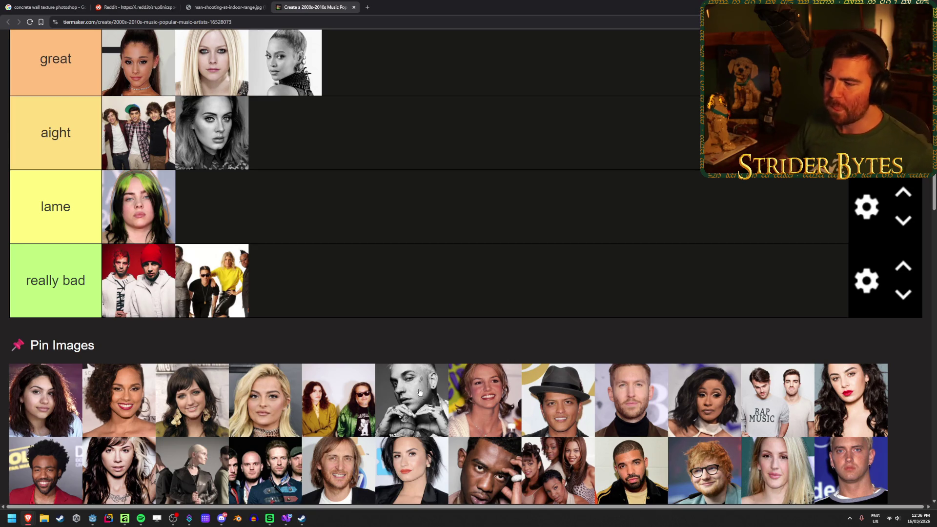
Rank the fedora-wearing Bruno Mars as transcendent.
mouse_move(559, 403)
mouse_down()
mouse_move(567, 388)
mouse_move(576, 406)
mouse_move(570, 317)
mouse_move(526, 287)
mouse_move(527, 313)
mouse_move(463, 106)
mouse_move(476, 156)
mouse_move(499, 126)
mouse_move(499, 147)
mouse_move(511, 148)
mouse_move(512, 207)
mouse_move(523, 150)
mouse_up()
scroll(566, 391, up, 3)
scroll(575, 385, down, 2)
scroll(526, 287, down, 2)
scroll(527, 306, up, 3)
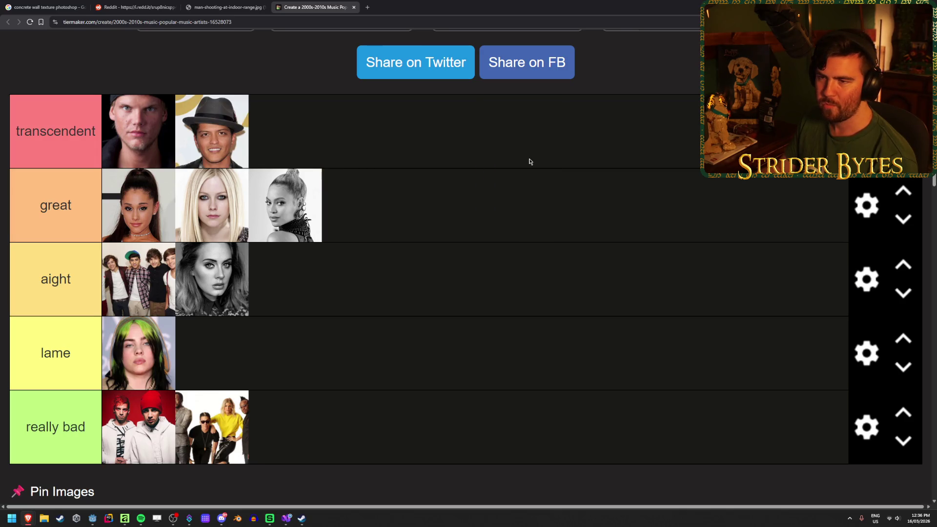
scroll(544, 263, down, 3)
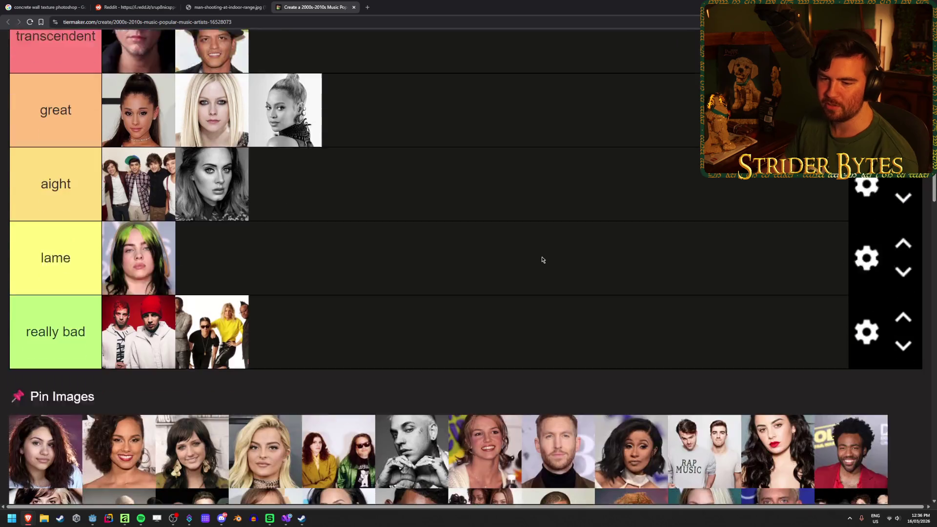
scroll(457, 171, down, 1)
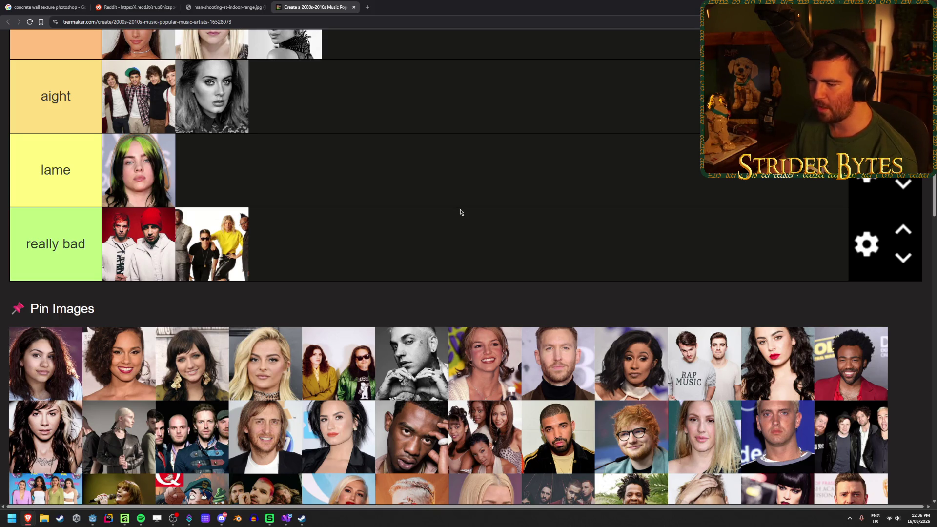
scroll(461, 212, up, 1)
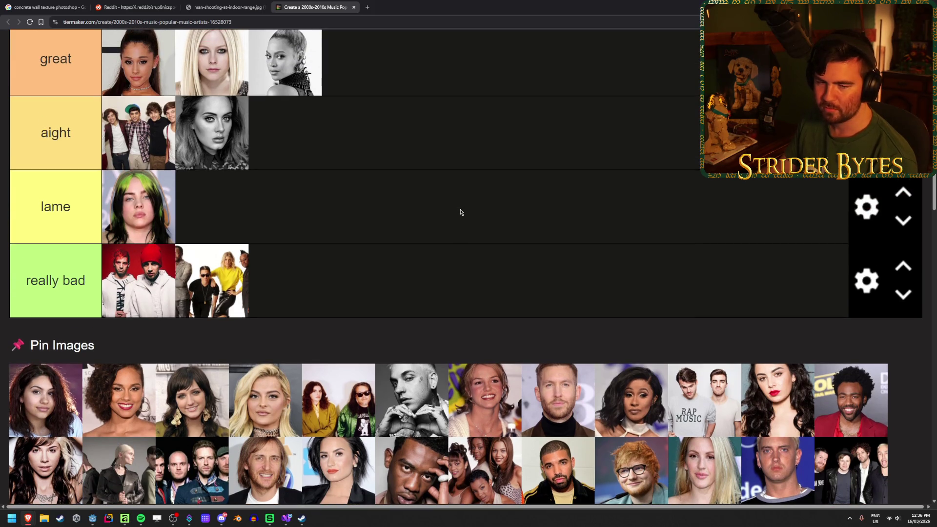
scroll(461, 212, down, 1)
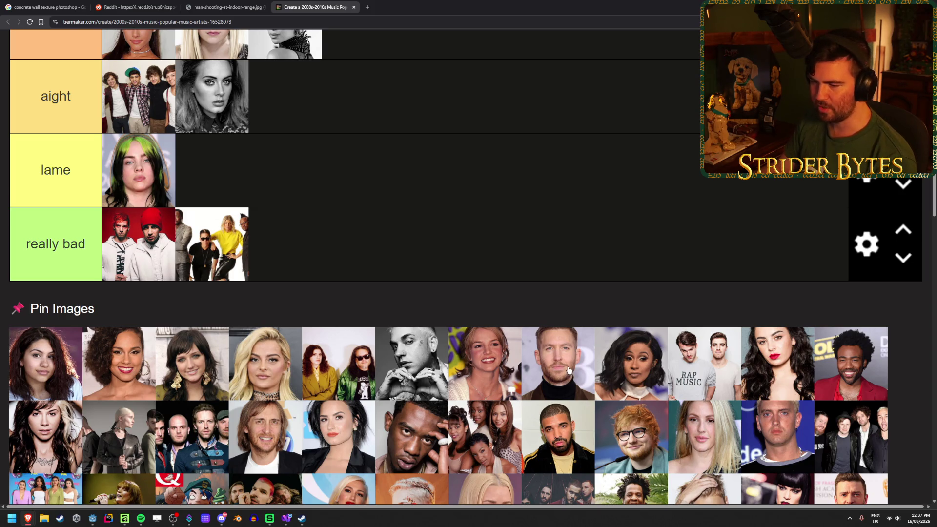
Add Calvin Harris in the black turtleneck to the transcendent tier.
scroll(239, 324, down, 2)
scroll(267, 299, down, 2)
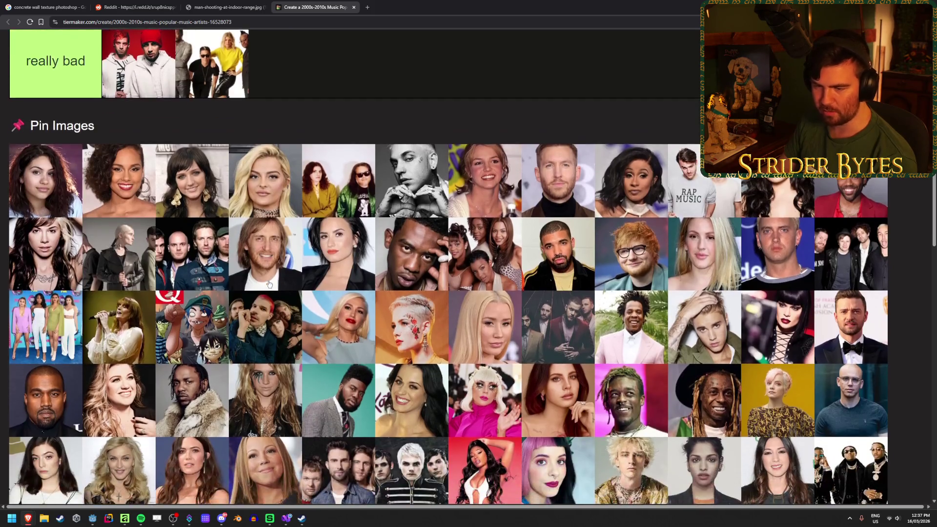
scroll(614, 226, down, 1)
scroll(614, 226, down, 1)
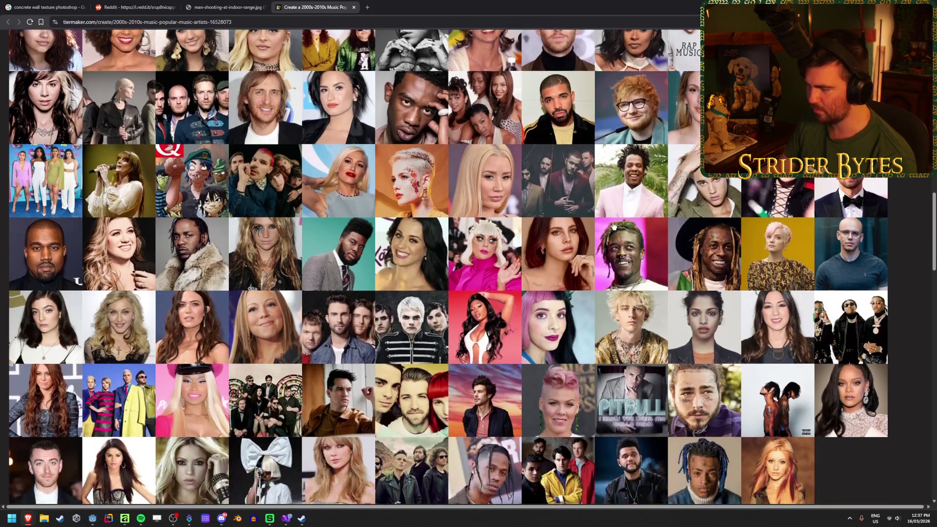
scroll(565, 317, up, 5)
mouse_move(566, 351)
mouse_down()
mouse_move(590, 322)
mouse_move(562, 217)
mouse_move(581, 156)
mouse_up()
scroll(587, 327, up, 4)
scroll(590, 322, down, 1)
scroll(654, 262, down, 2)
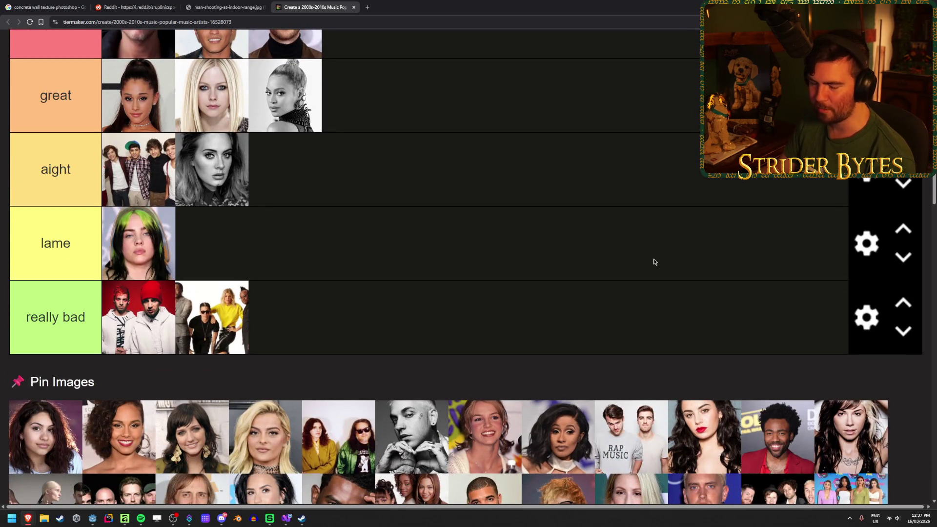
scroll(654, 262, down, 2)
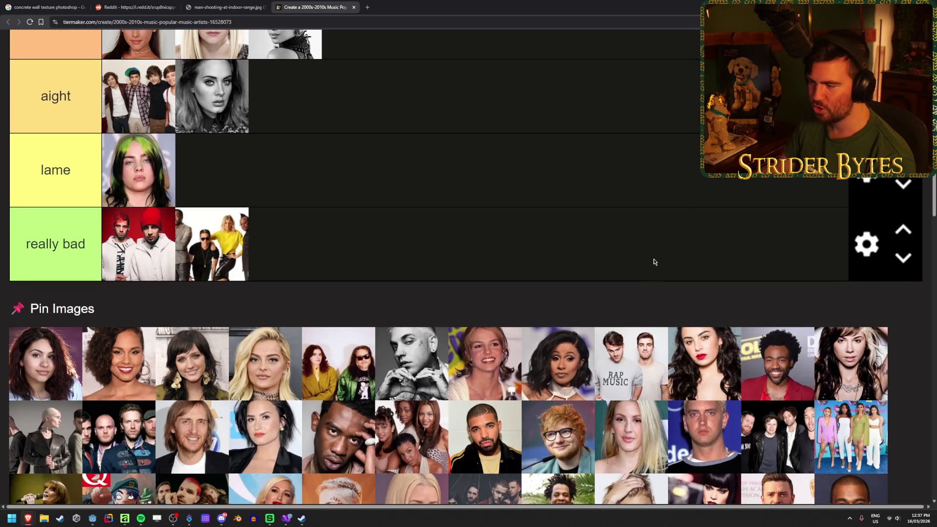
scroll(654, 262, down, 1)
scroll(654, 262, down, 2)
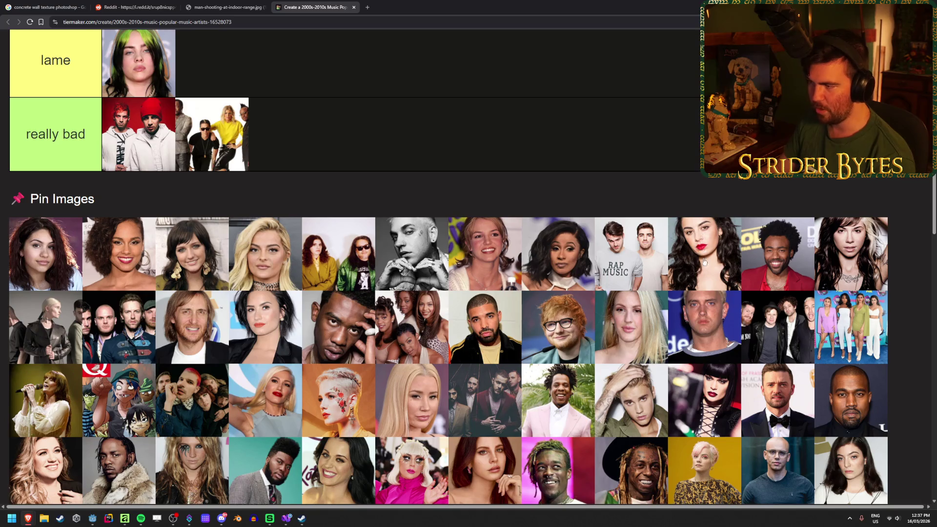
scroll(703, 266, up, 3)
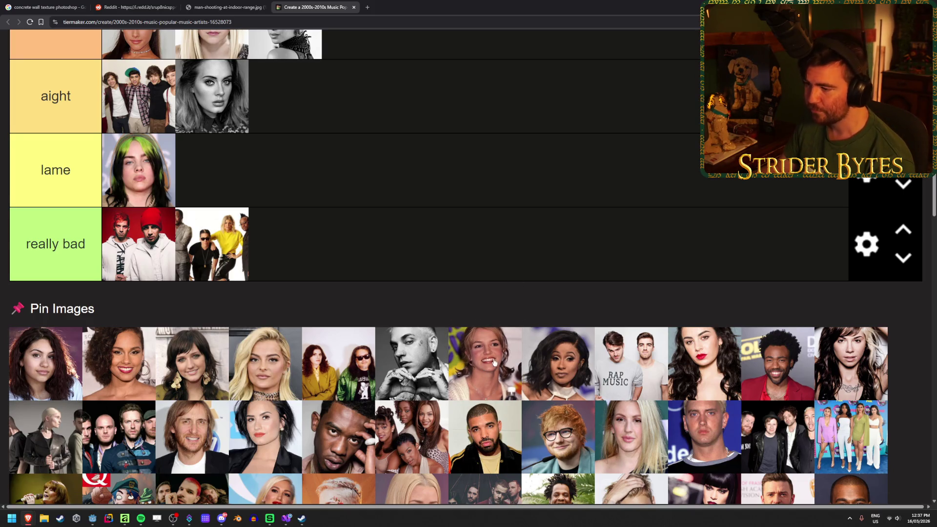
scroll(493, 361, up, 4)
mouse_move(483, 477)
mouse_down()
mouse_move(493, 446)
mouse_move(487, 209)
mouse_up()
scroll(493, 446, down, 1)
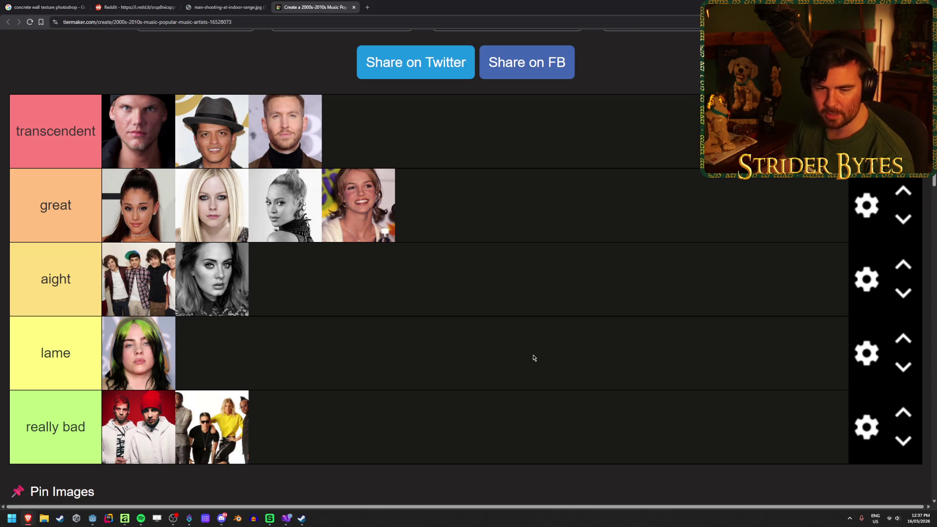
scroll(534, 356, down, 3)
scroll(534, 322, up, 2)
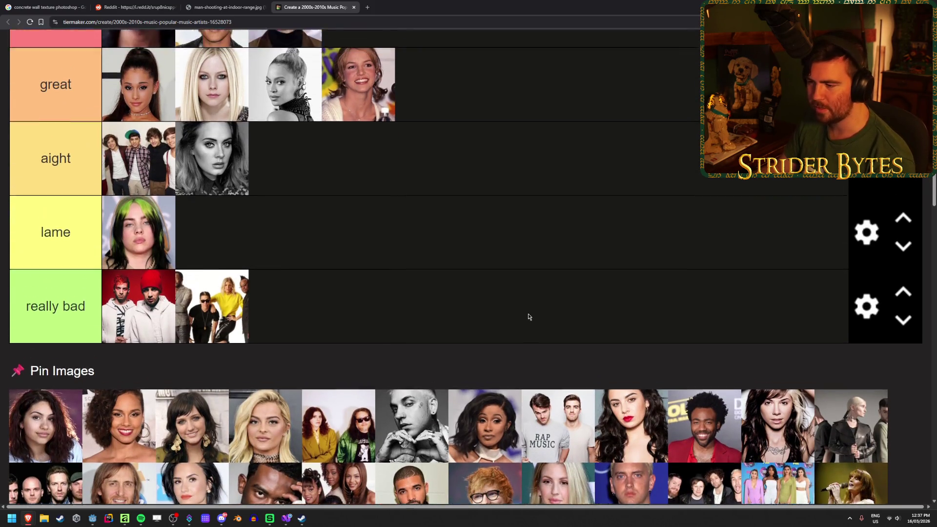
scroll(533, 365, down, 1)
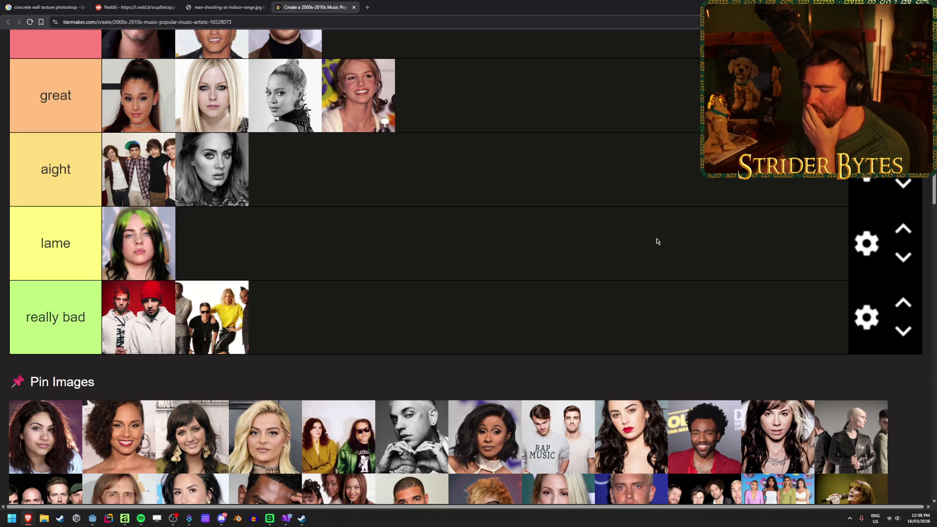
scroll(656, 242, up, 1)
scroll(652, 242, down, 1)
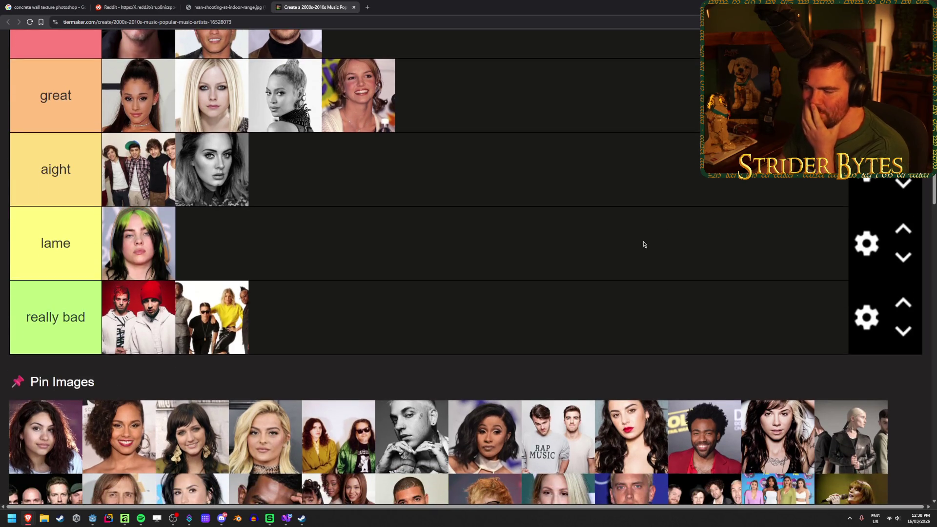
drag(484, 437, 461, 190)
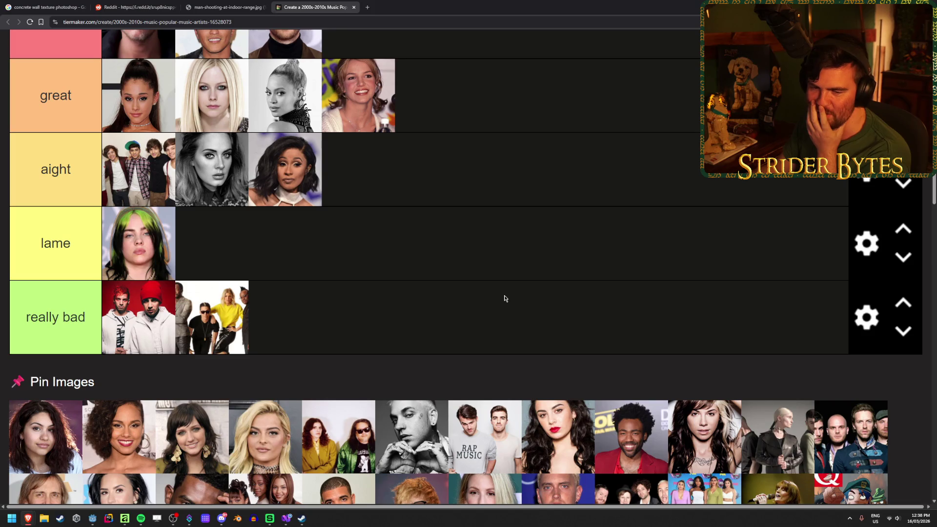
scroll(505, 299, down, 1)
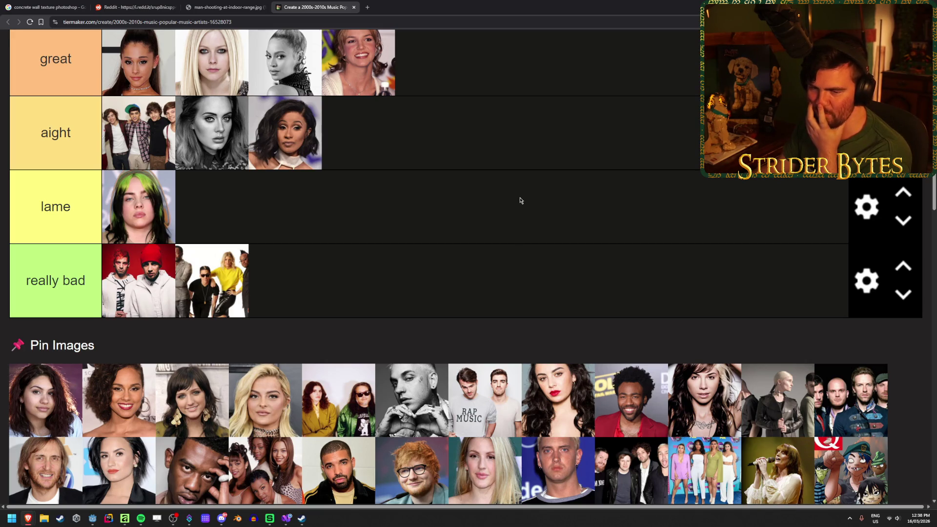
scroll(512, 225, down, 2)
scroll(481, 408, up, 2)
scroll(480, 408, down, 1)
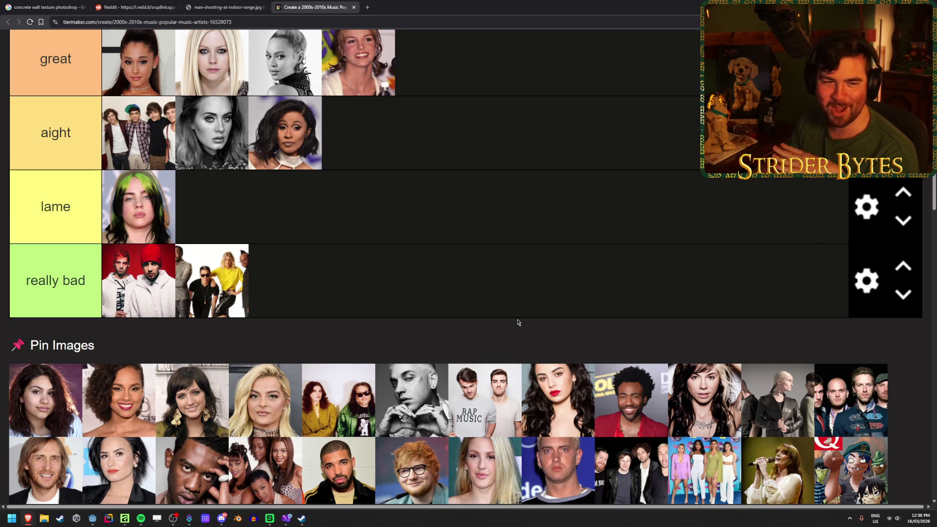
scroll(533, 274, up, 1)
scroll(533, 274, down, 1)
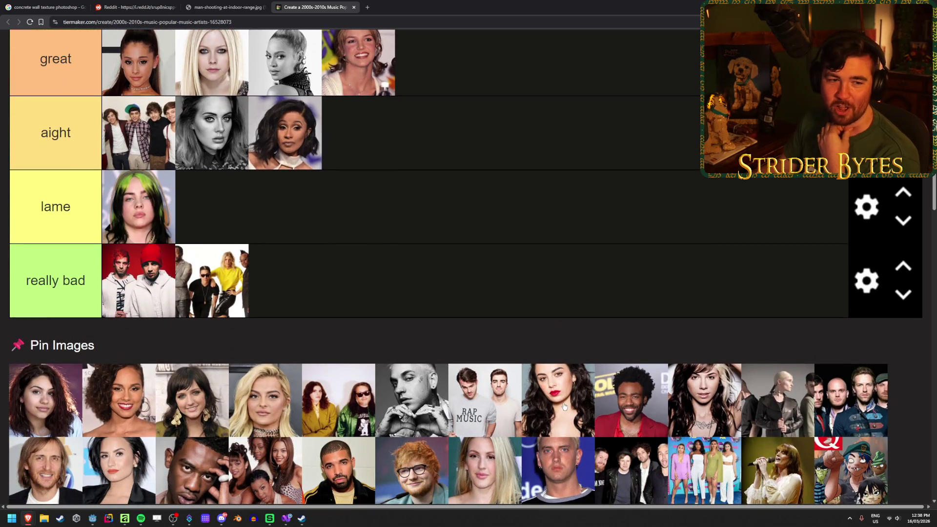
Rank two more pool photos into the transcendent tier.
mouse_move(570, 410)
mouse_down()
mouse_move(561, 254)
mouse_move(529, 195)
mouse_up()
scroll(595, 313, down, 3)
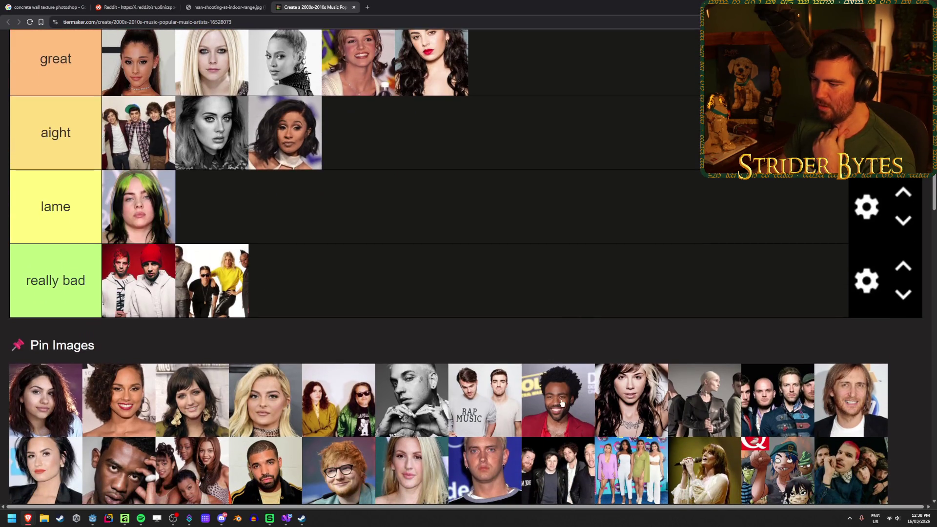
mouse_move(562, 403)
mouse_down()
mouse_move(581, 314)
mouse_move(560, 182)
mouse_up()
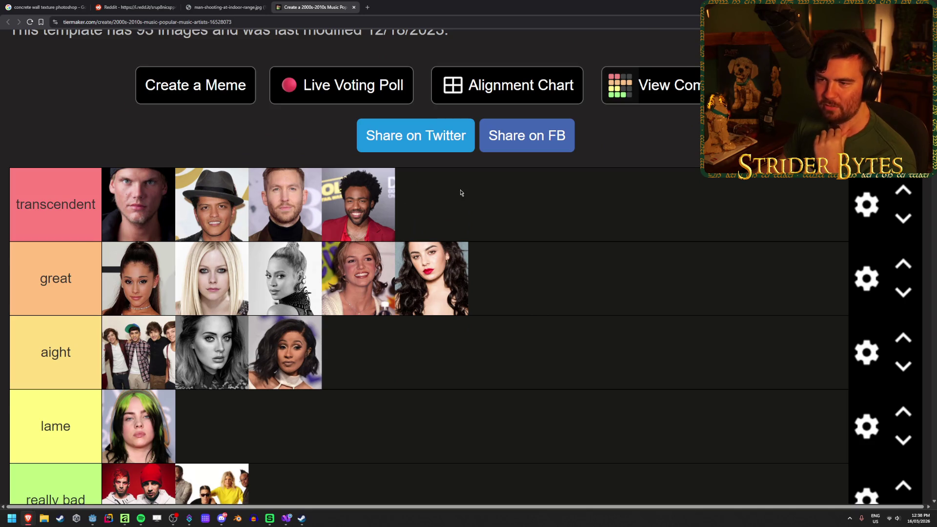
scroll(573, 257, down, 5)
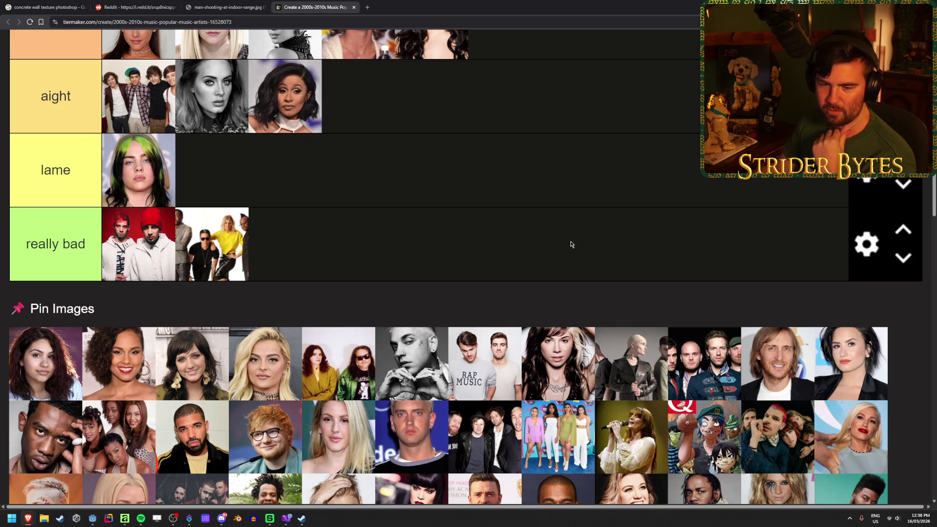
scroll(572, 244, up, 3)
scroll(571, 245, down, 3)
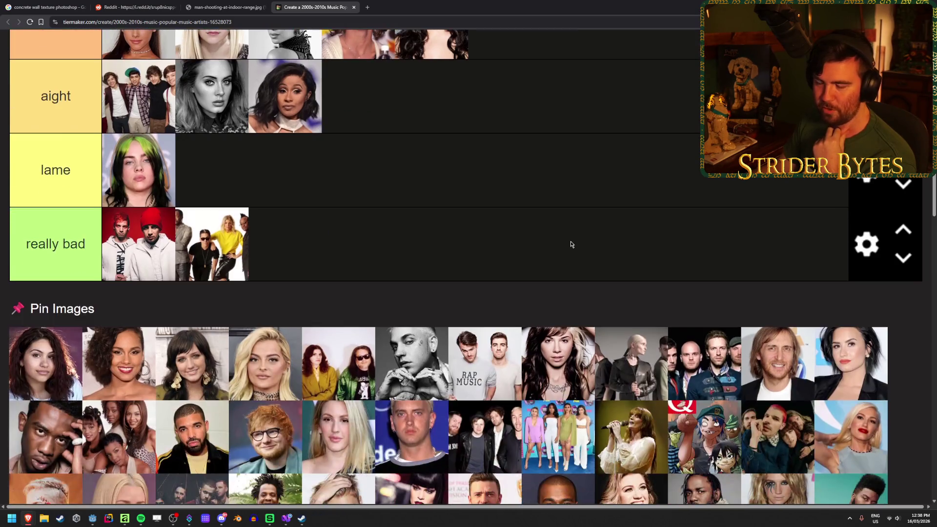
scroll(313, 307, up, 1)
scroll(439, 326, down, 1)
scroll(578, 349, up, 1)
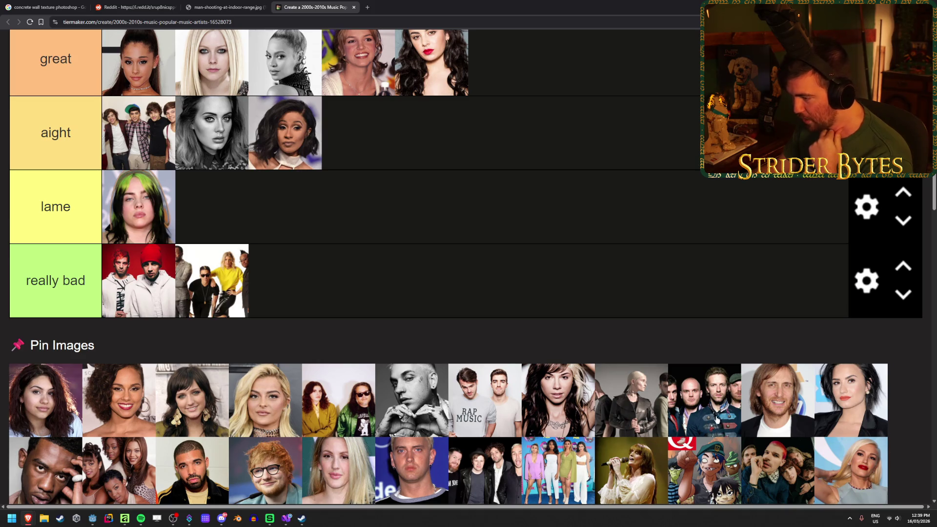
Add the red-lipped dark-haired woman to great and the smiling man to aight.
drag(701, 408, 540, 216)
scroll(701, 408, up, 4)
scroll(613, 362, down, 4)
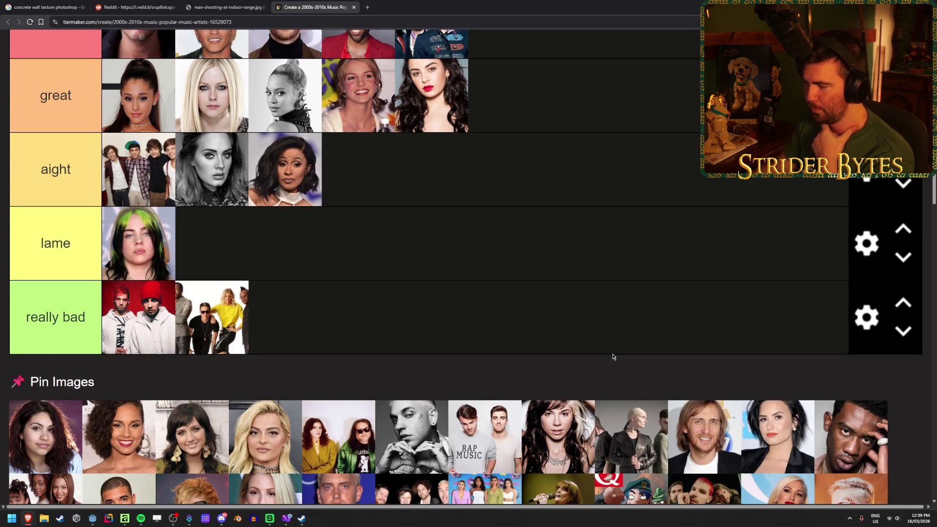
scroll(630, 301, down, 2)
mouse_move(709, 377)
mouse_down()
mouse_move(674, 453)
mouse_move(604, 268)
mouse_up()
scroll(709, 377, up, 2)
scroll(673, 453, up, 1)
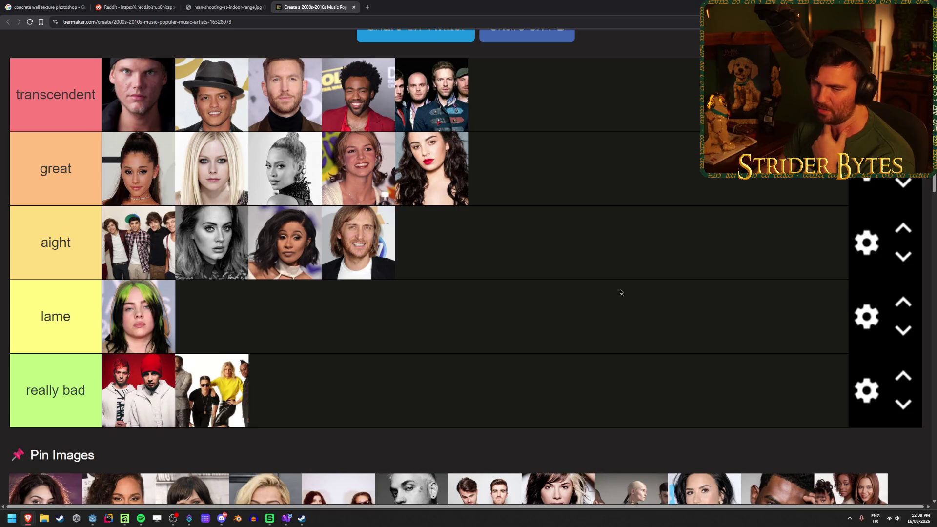
scroll(620, 292, down, 2)
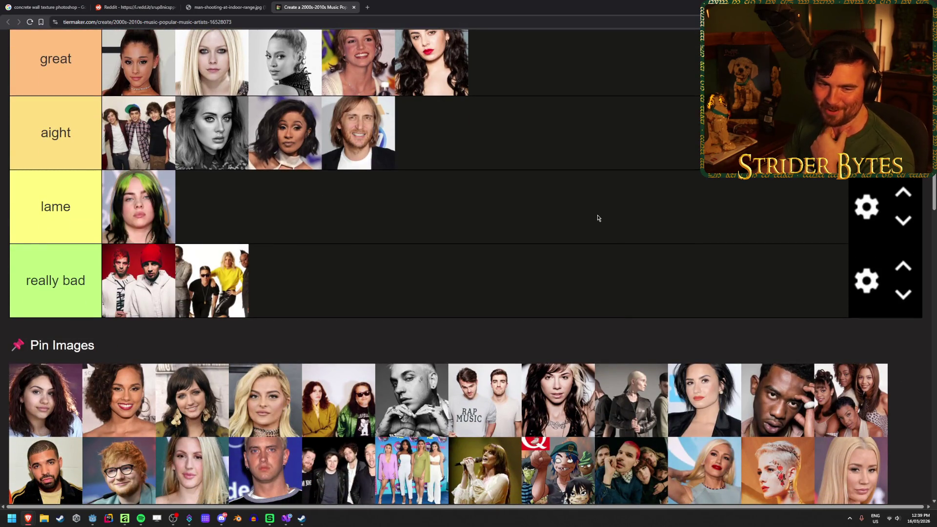
scroll(598, 205, down, 1)
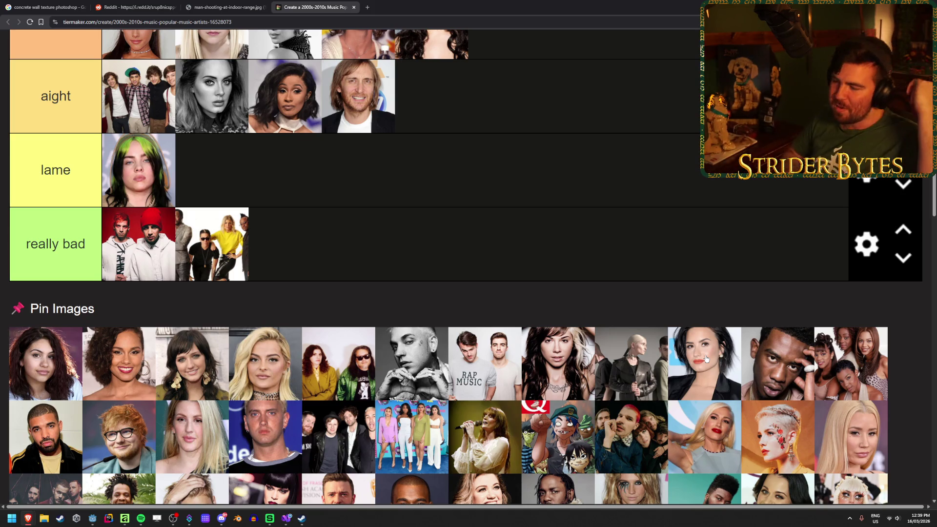
Add another pool photo to the great tier.
scroll(712, 363, up, 3)
mouse_move(715, 364)
mouse_down()
mouse_move(674, 307)
mouse_move(678, 139)
mouse_move(673, 186)
mouse_up()
scroll(652, 221, down, 3)
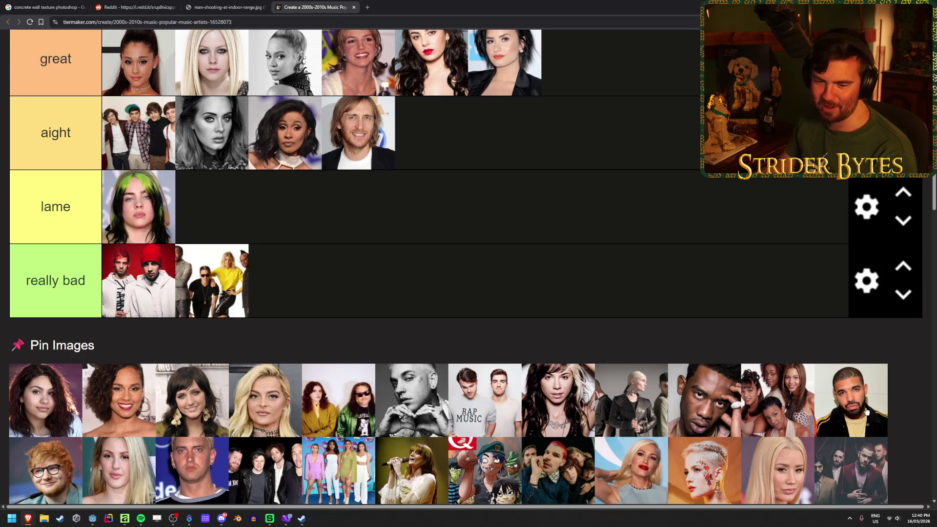
scroll(866, 411, up, 1)
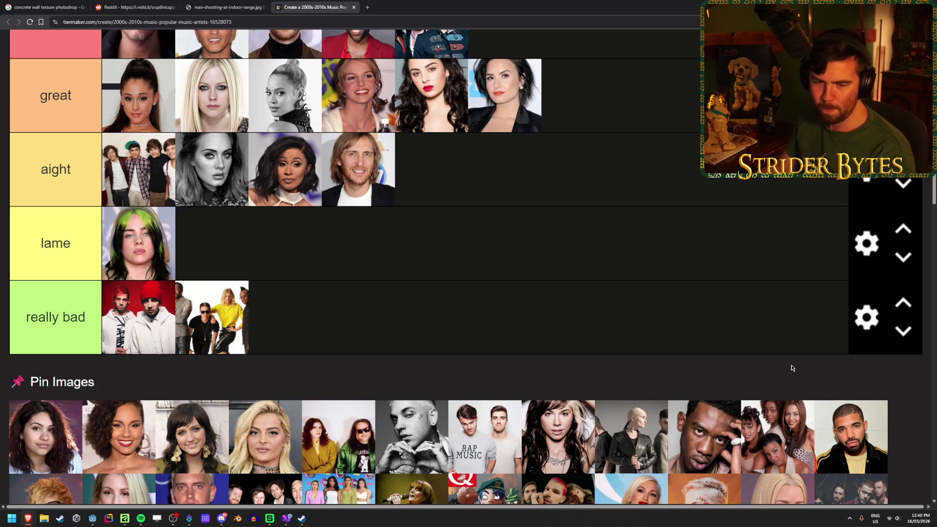
Add the bearded man and the four-woman group to aight, and the red-haired man in glasses to great.
mouse_move(859, 441)
mouse_down()
mouse_move(657, 341)
mouse_move(740, 347)
mouse_move(746, 361)
mouse_up()
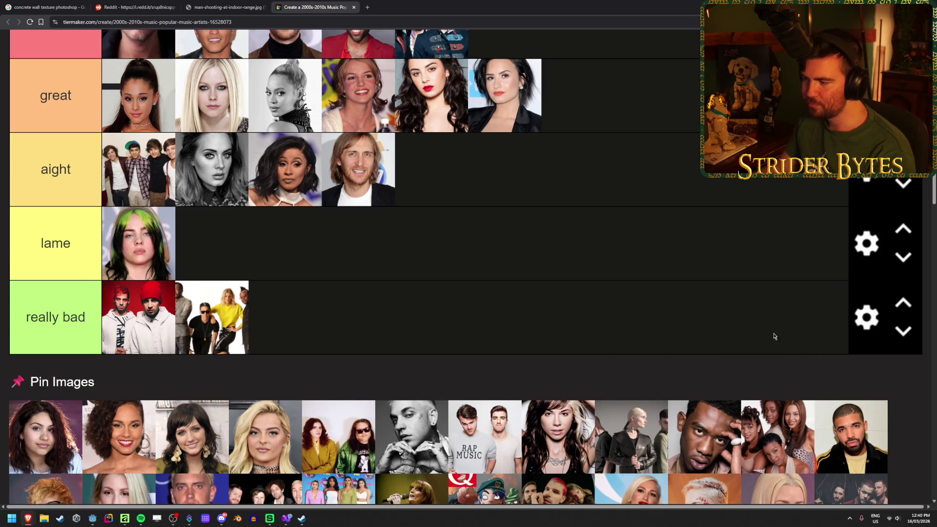
scroll(772, 363, up, 1)
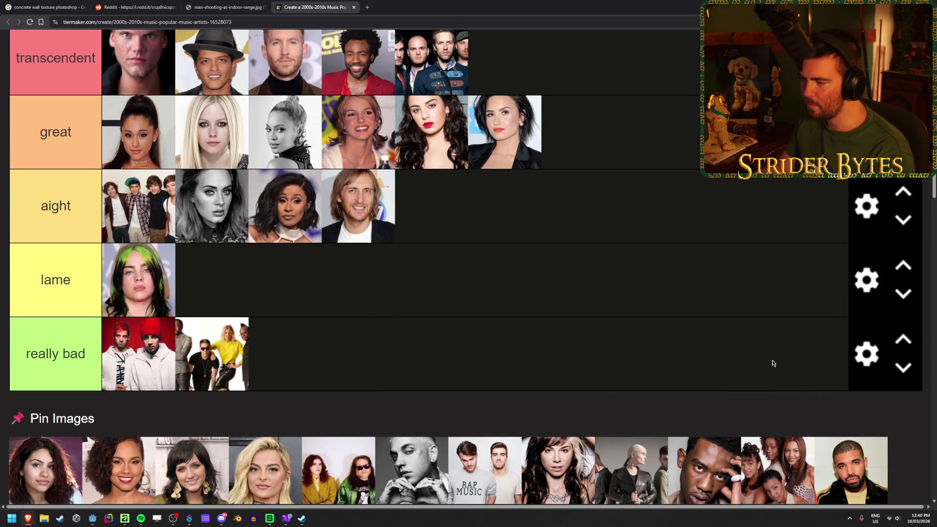
scroll(772, 363, down, 1)
drag(868, 453, 616, 196)
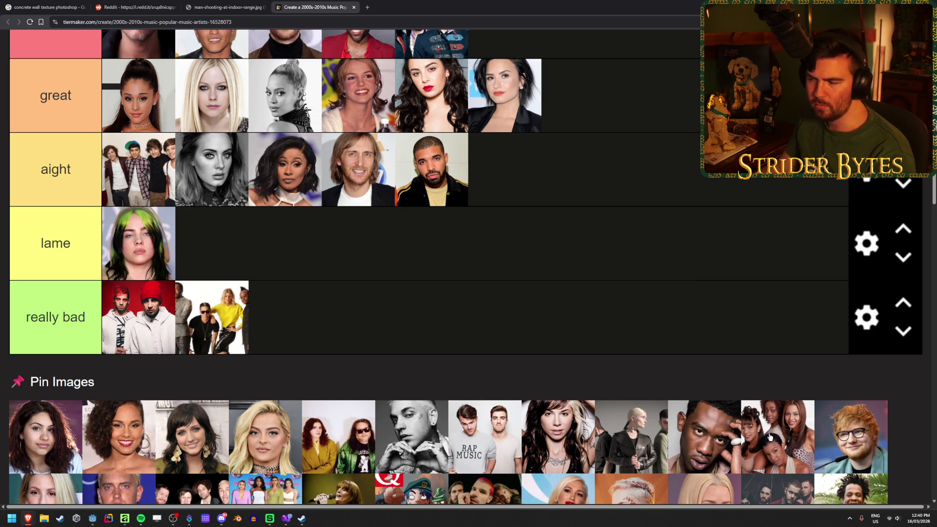
mouse_move(777, 440)
mouse_down()
mouse_move(687, 193)
mouse_move(696, 210)
mouse_up()
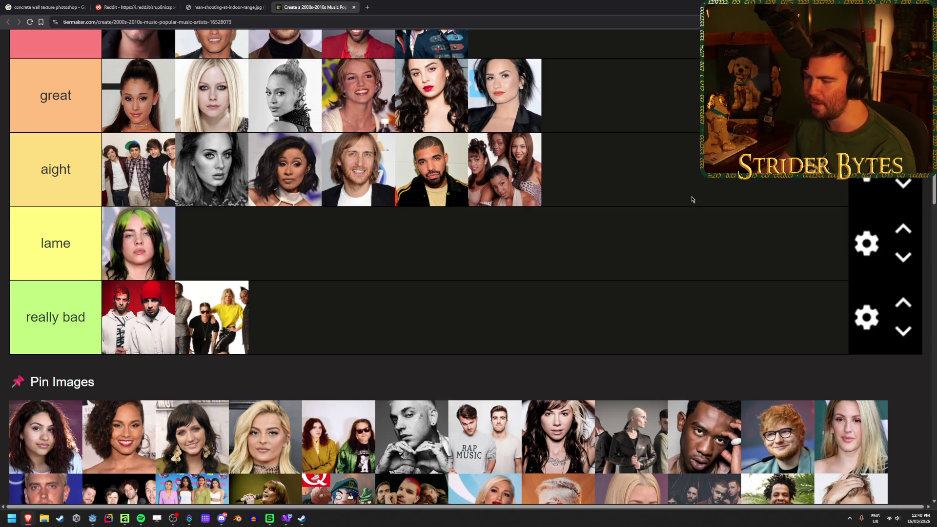
mouse_move(774, 429)
mouse_down()
mouse_move(773, 401)
mouse_move(668, 171)
mouse_move(671, 187)
mouse_up()
scroll(773, 400, up, 2)
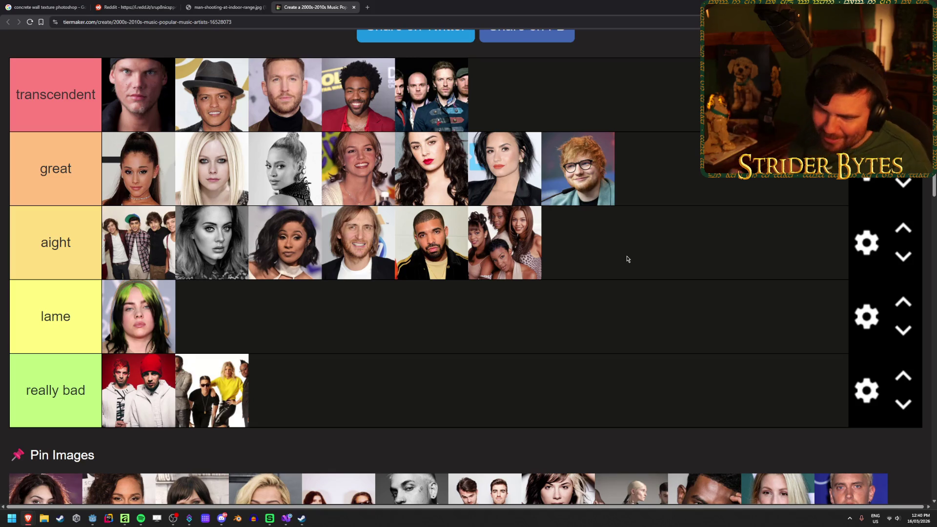
scroll(697, 240, down, 2)
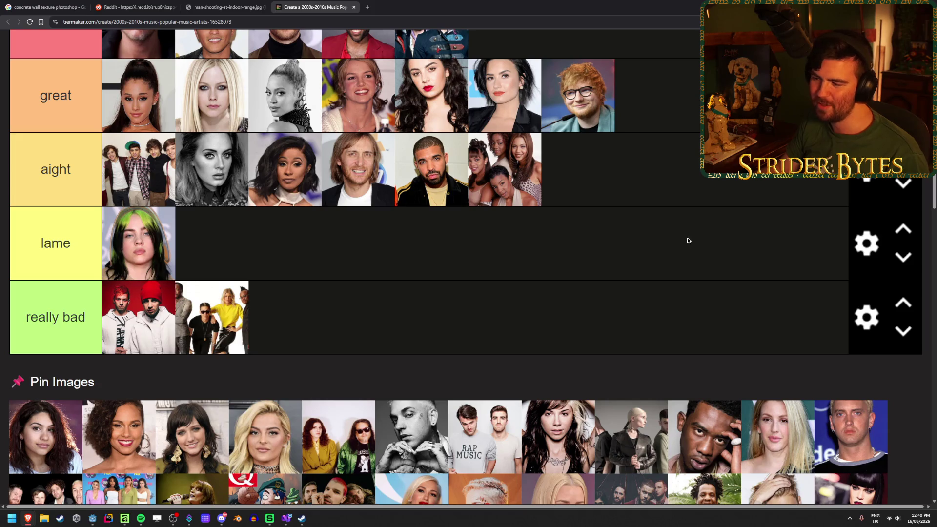
scroll(699, 309, down, 1)
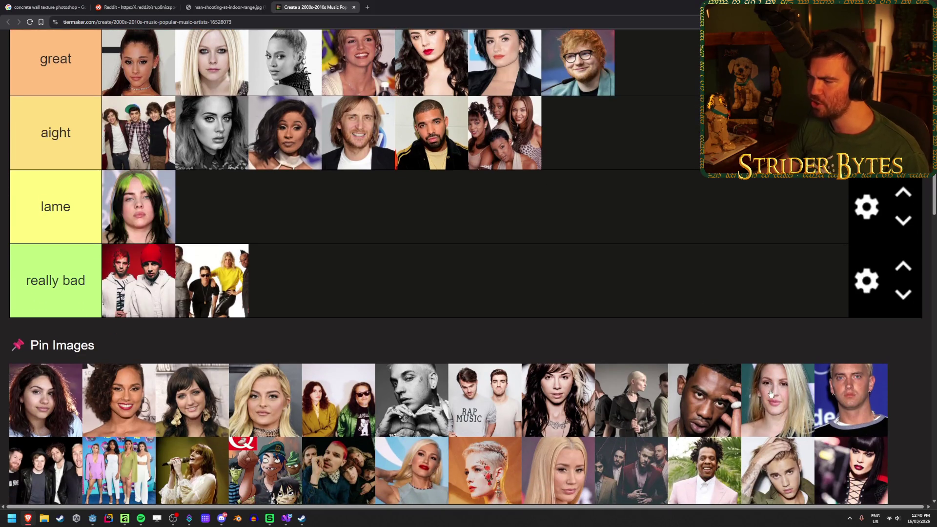
mouse_move(859, 410)
mouse_down()
mouse_move(830, 405)
mouse_move(693, 175)
mouse_up()
scroll(845, 407, up, 3)
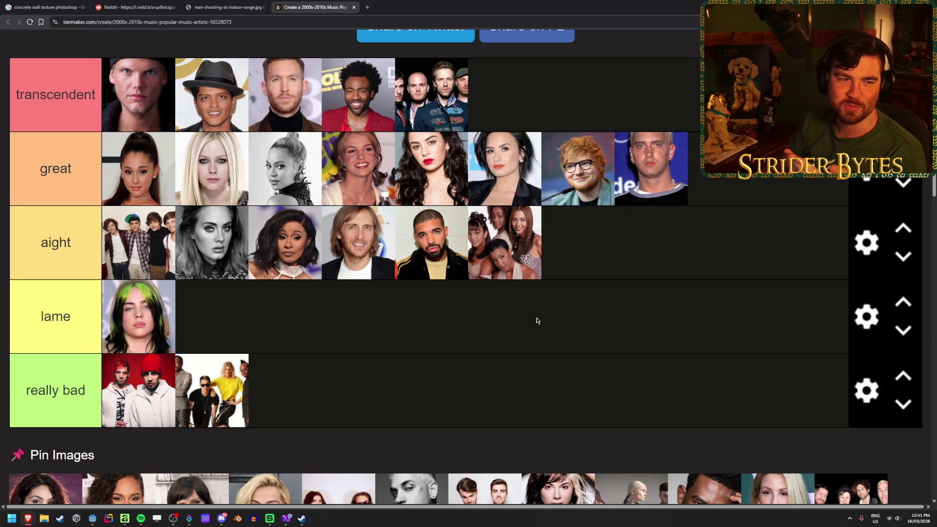
scroll(582, 352, up, 1)
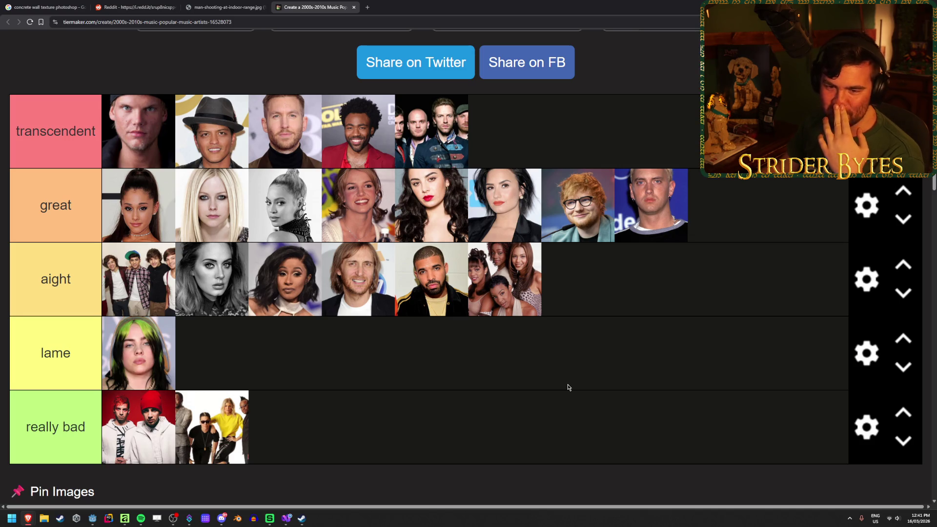
scroll(568, 387, down, 3)
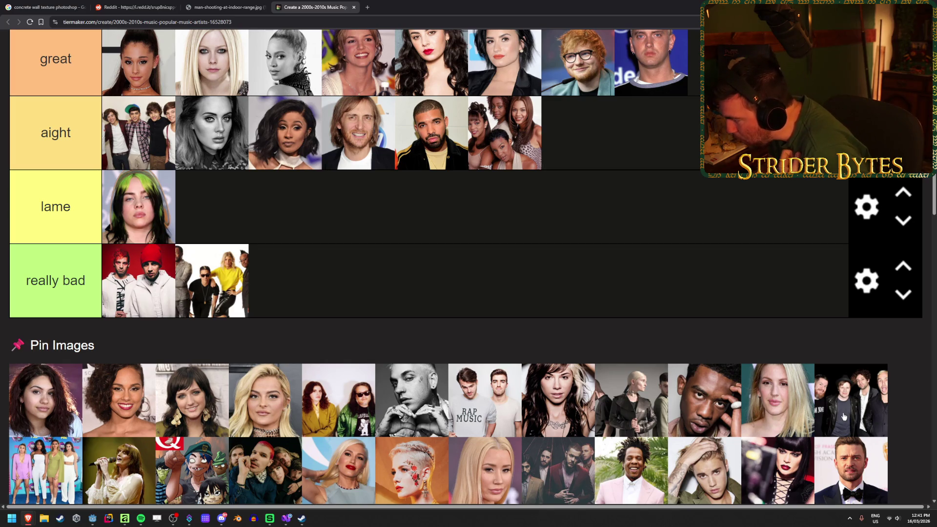
scroll(258, 207, down, 1)
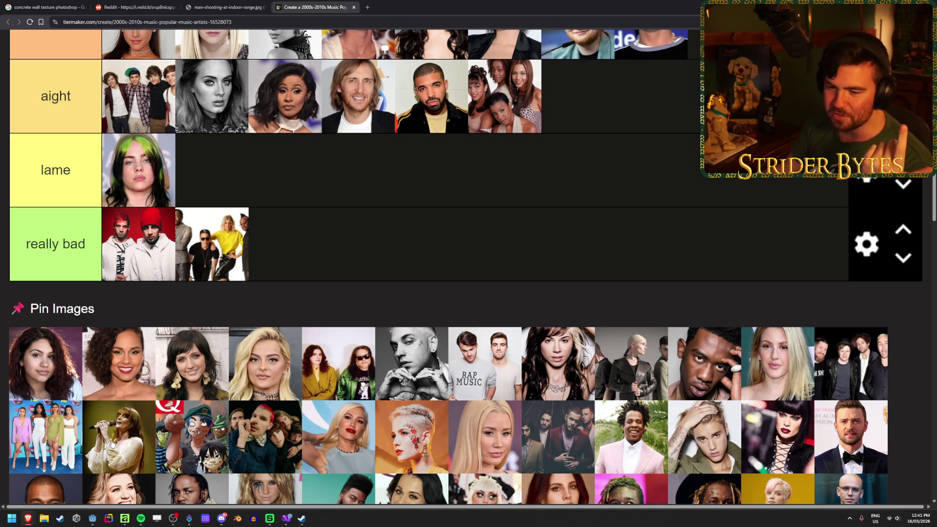
mouse_move(111, 440)
mouse_down()
mouse_move(297, 434)
mouse_move(732, 215)
mouse_move(737, 225)
mouse_up()
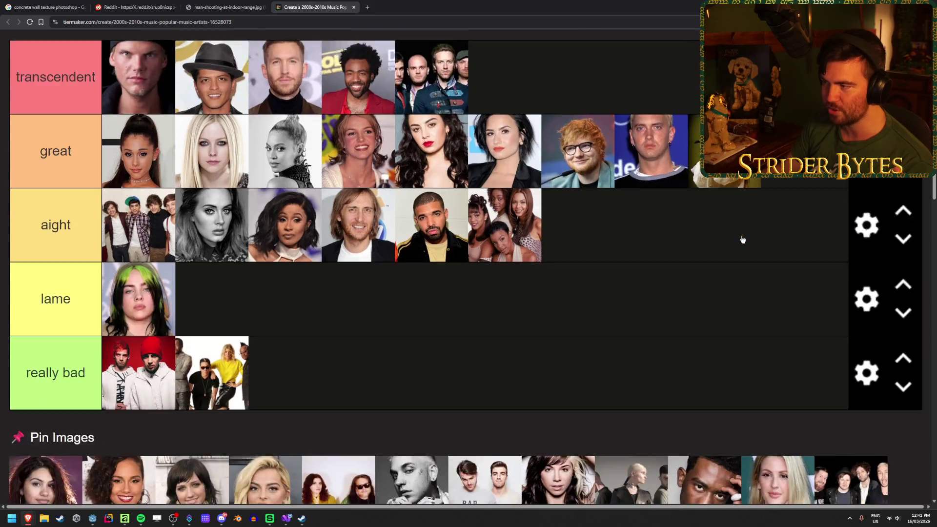
scroll(738, 238, down, 1)
mouse_move(119, 420)
mouse_down()
mouse_move(215, 407)
mouse_move(586, 189)
mouse_move(576, 200)
mouse_up()
scroll(652, 381, down, 1)
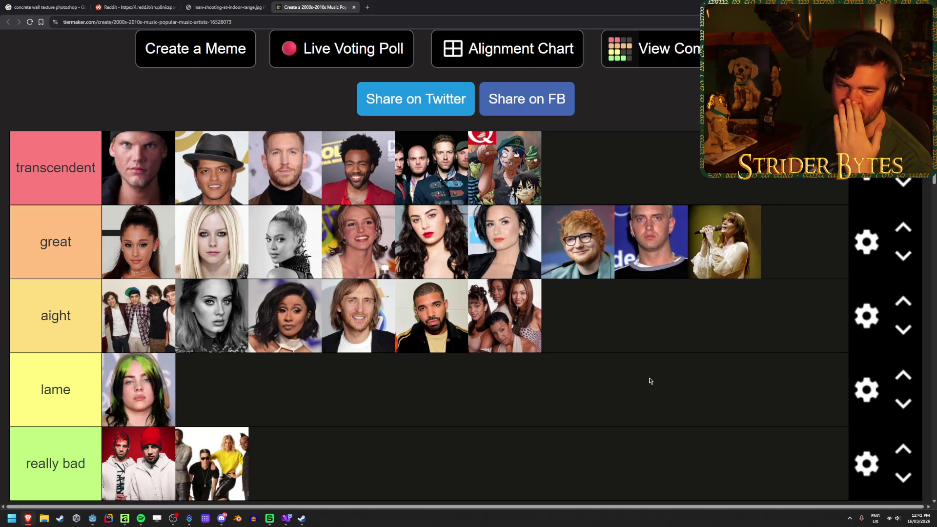
scroll(651, 381, down, 1)
scroll(650, 380, down, 2)
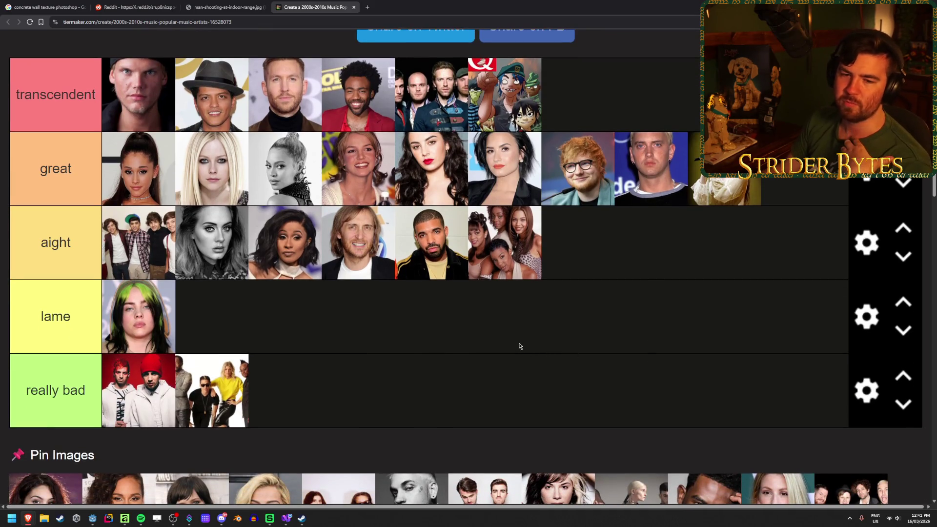
scroll(483, 241, down, 2)
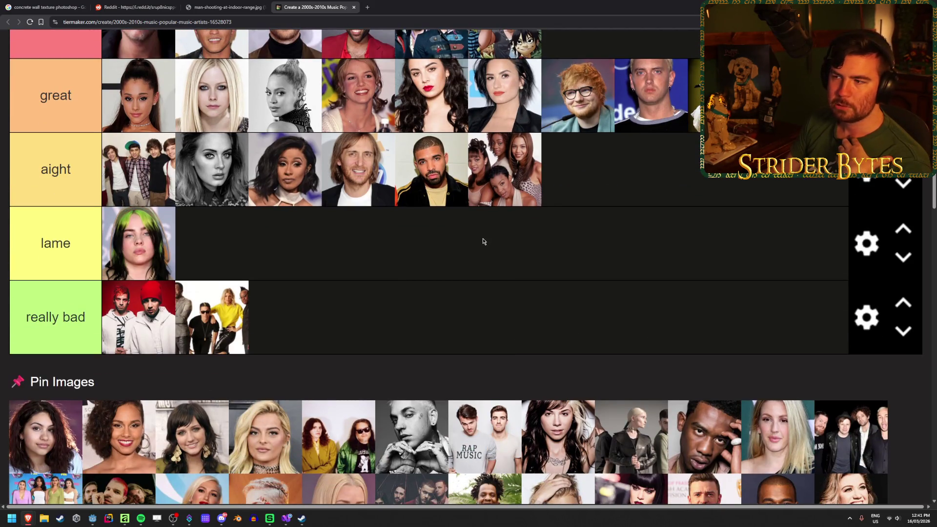
scroll(488, 277, down, 2)
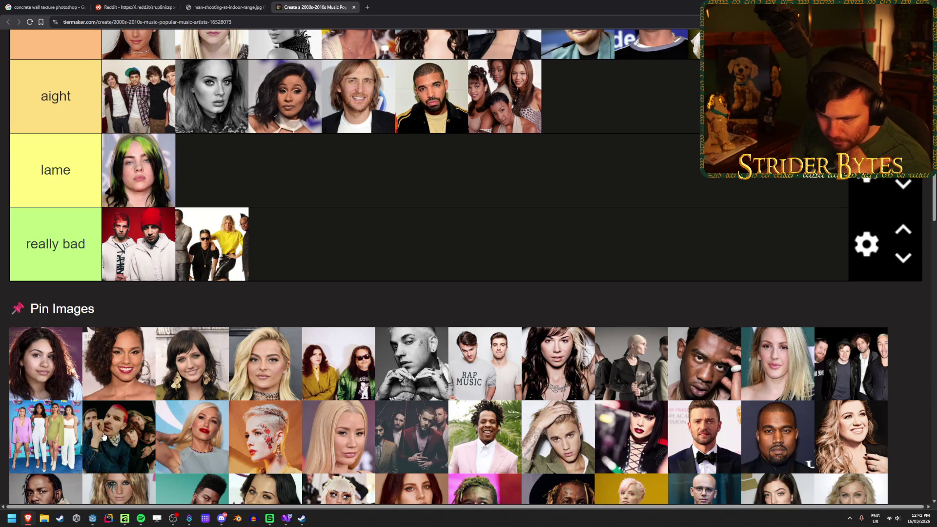
scroll(103, 436, down, 1)
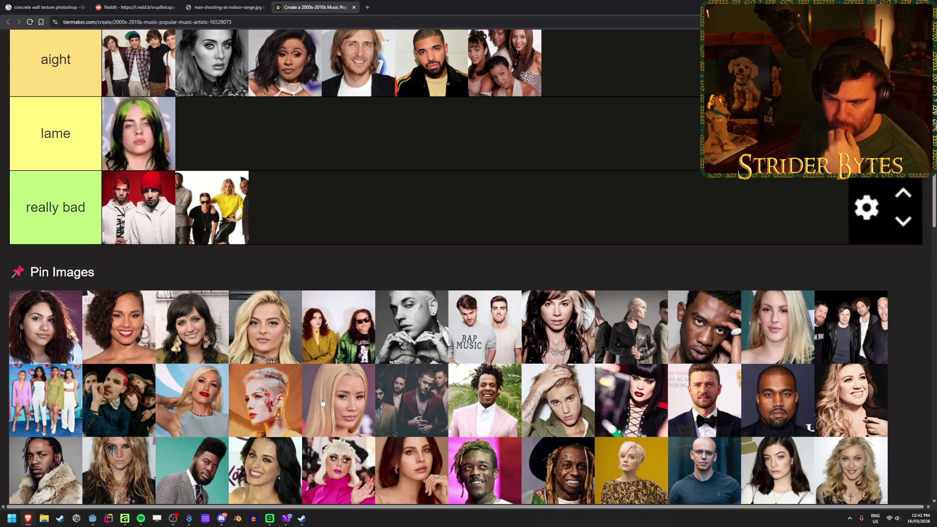
Move the next two artist photos from the pool into the tier rows.
mouse_move(181, 403)
mouse_down()
mouse_move(192, 373)
mouse_move(772, 310)
mouse_move(822, 211)
mouse_up()
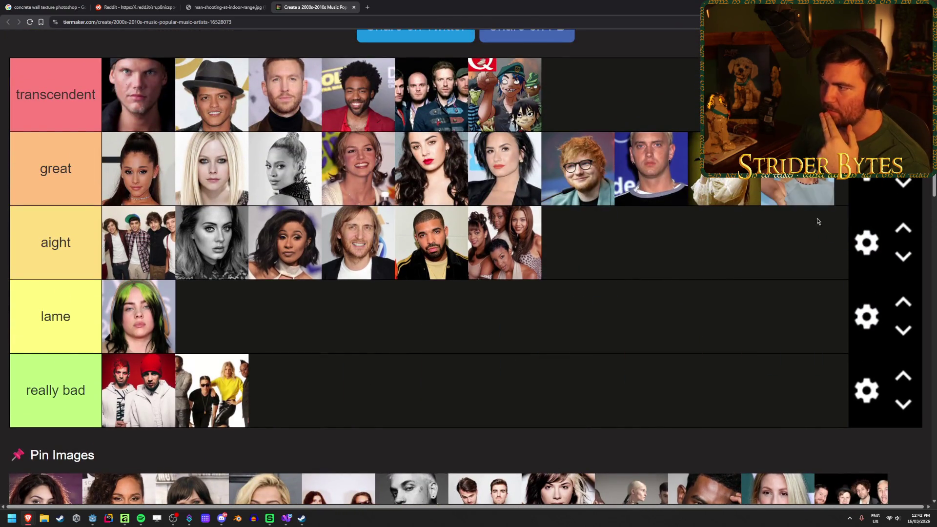
scroll(640, 324, down, 4)
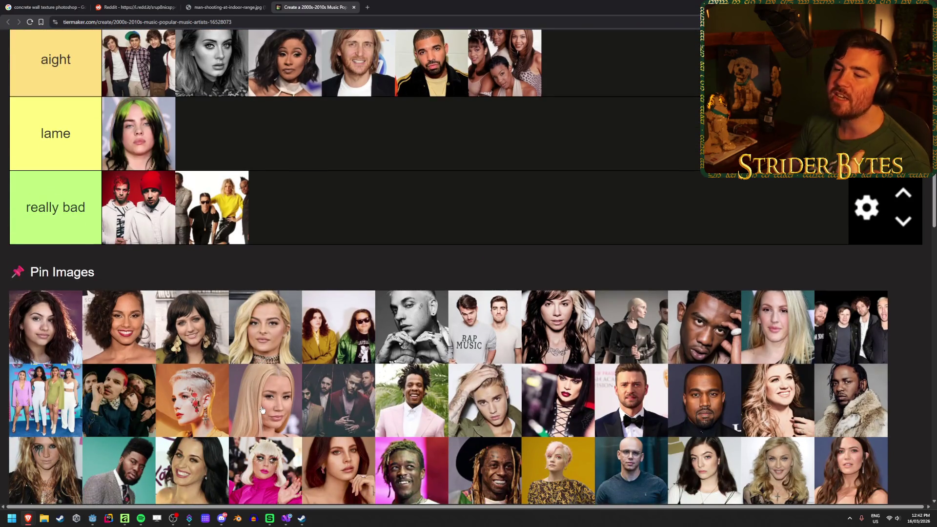
mouse_move(261, 408)
mouse_down()
mouse_move(355, 163)
mouse_move(374, 195)
mouse_up()
scroll(375, 195, up, 2)
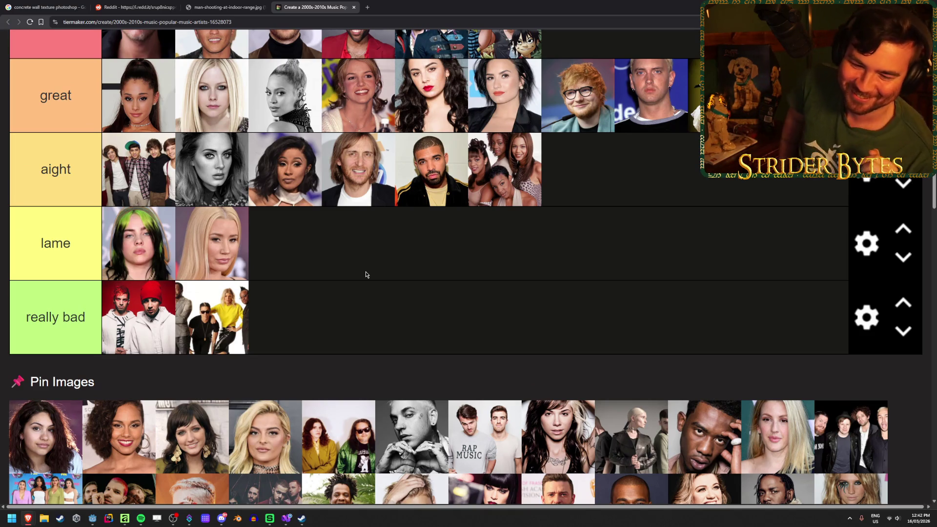
scroll(335, 254, down, 1)
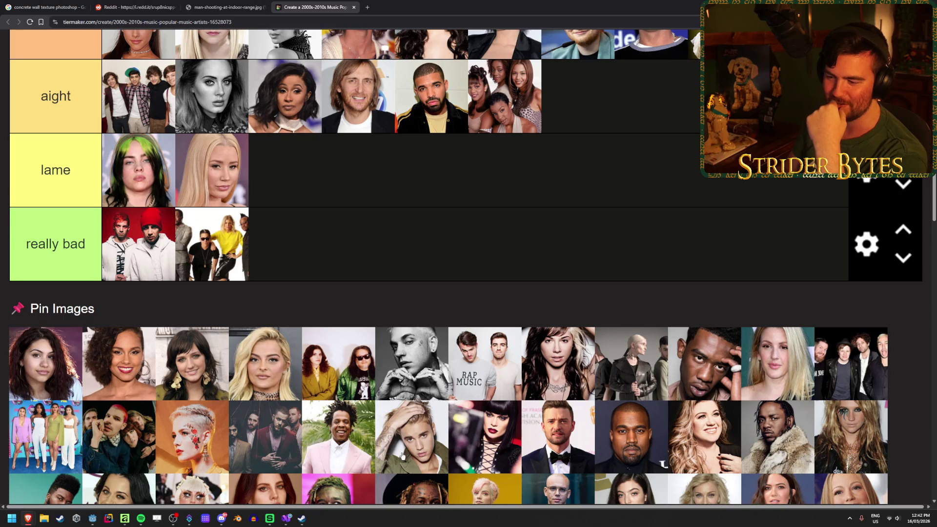
scroll(415, 445, up, 3)
Add the blonde woman to lame and the man in the pink suit to great.
mouse_move(400, 441)
mouse_down()
mouse_move(426, 448)
mouse_move(710, 227)
mouse_up()
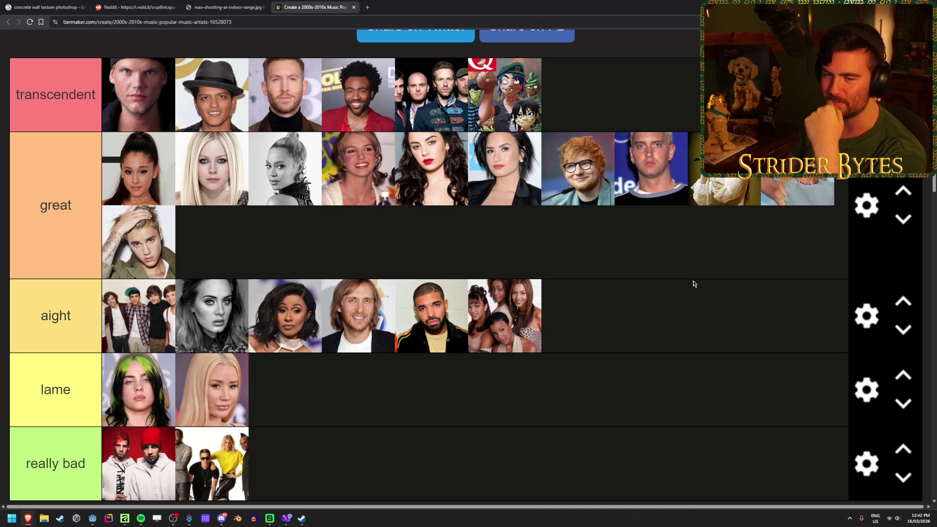
scroll(693, 285, down, 5)
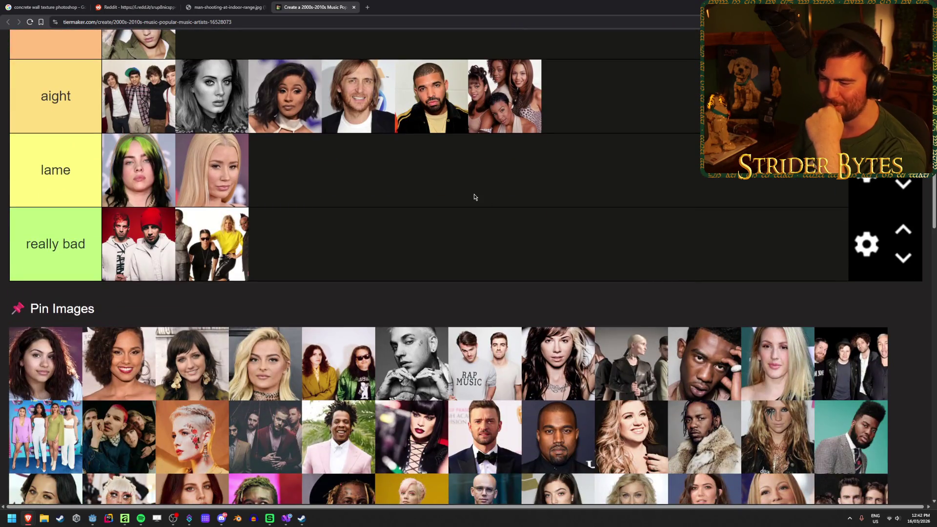
scroll(474, 197, down, 2)
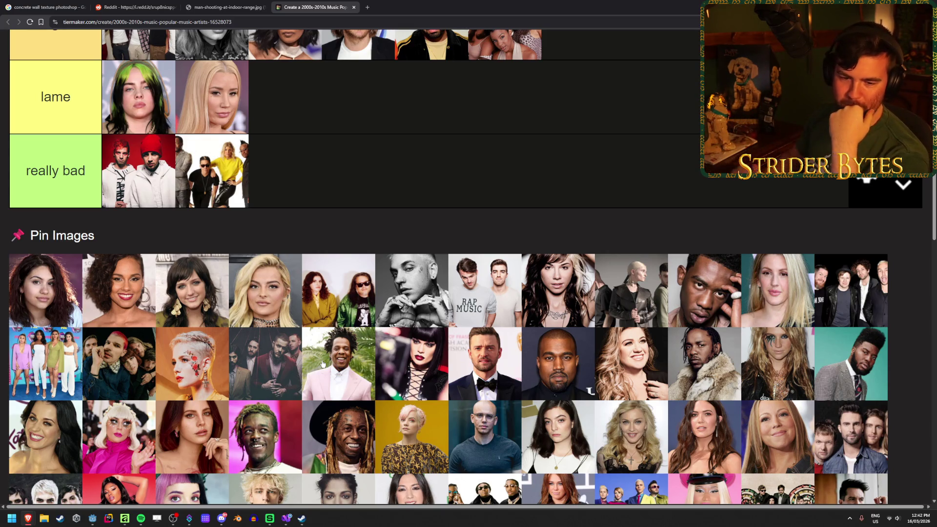
mouse_move(341, 356)
mouse_down()
mouse_move(524, 373)
mouse_move(503, 399)
mouse_move(300, 204)
mouse_up()
scroll(525, 373, up, 5)
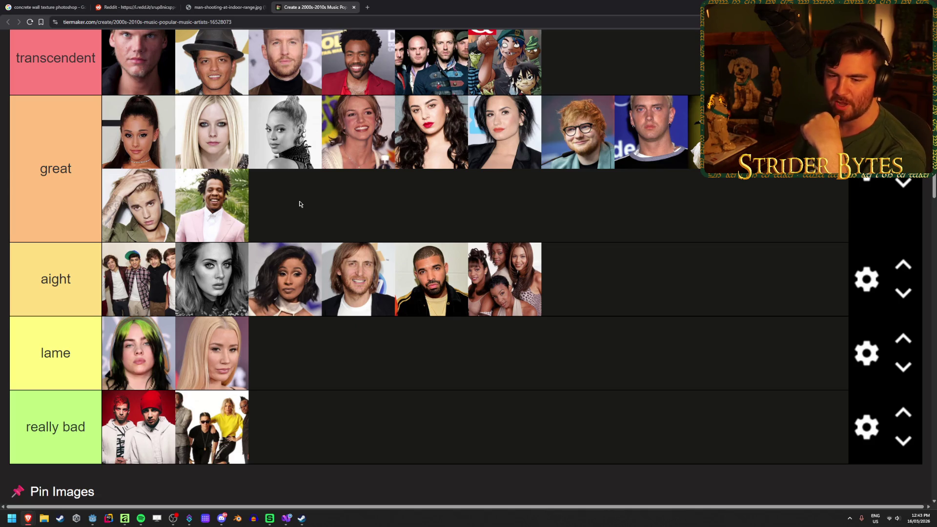
scroll(439, 228, down, 4)
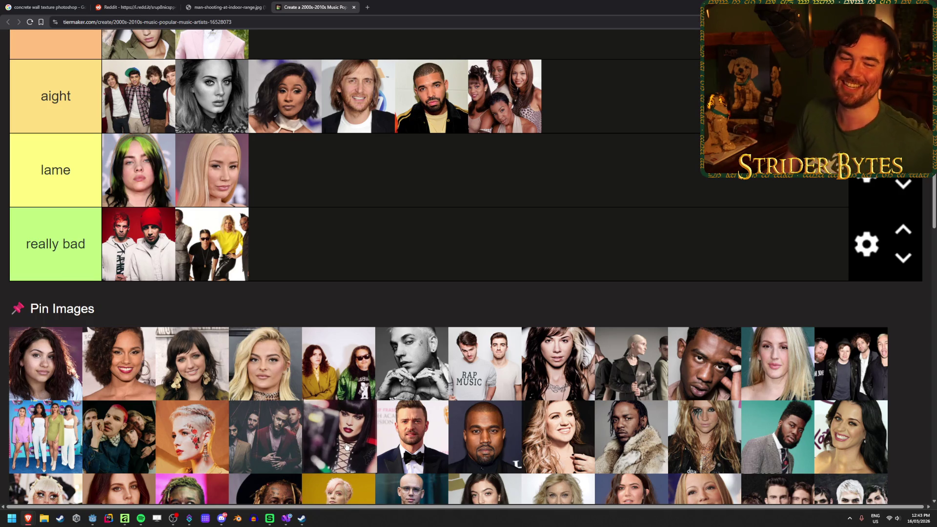
Add the dark-haired woman to the end of aight and another photo to great.
mouse_move(345, 446)
mouse_down()
mouse_move(390, 455)
mouse_move(503, 439)
mouse_move(644, 447)
mouse_move(633, 436)
mouse_move(721, 310)
mouse_move(726, 289)
mouse_up()
scroll(348, 448, up, 3)
scroll(561, 440, up, 2)
scroll(637, 430, down, 2)
scroll(633, 436, down, 1)
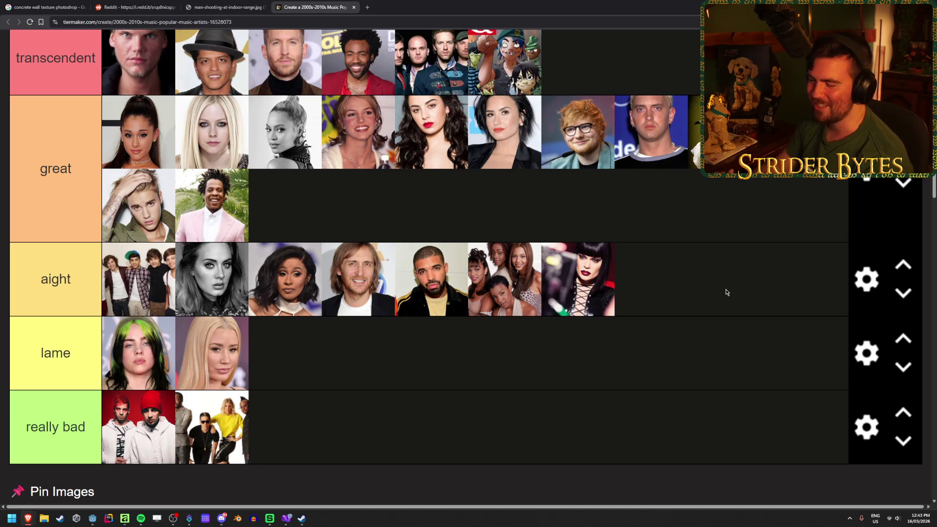
scroll(729, 292, down, 5)
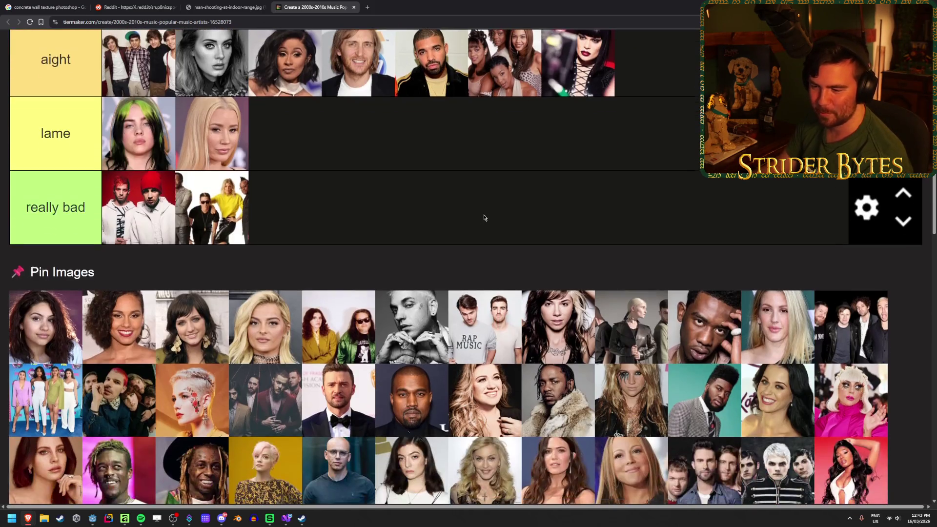
mouse_move(331, 399)
mouse_down()
mouse_move(492, 396)
mouse_move(515, 212)
mouse_move(513, 235)
mouse_up()
scroll(331, 399, up, 5)
scroll(513, 235, down, 5)
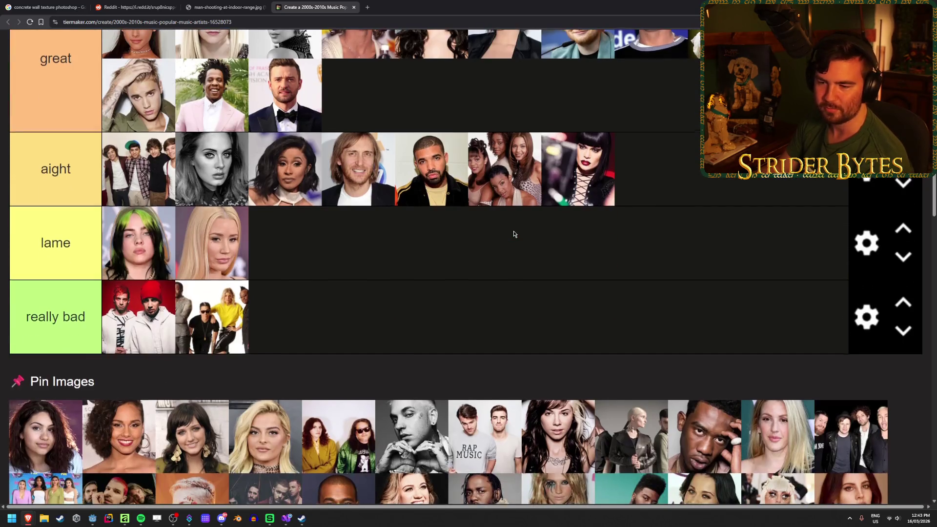
scroll(349, 439, down, 1)
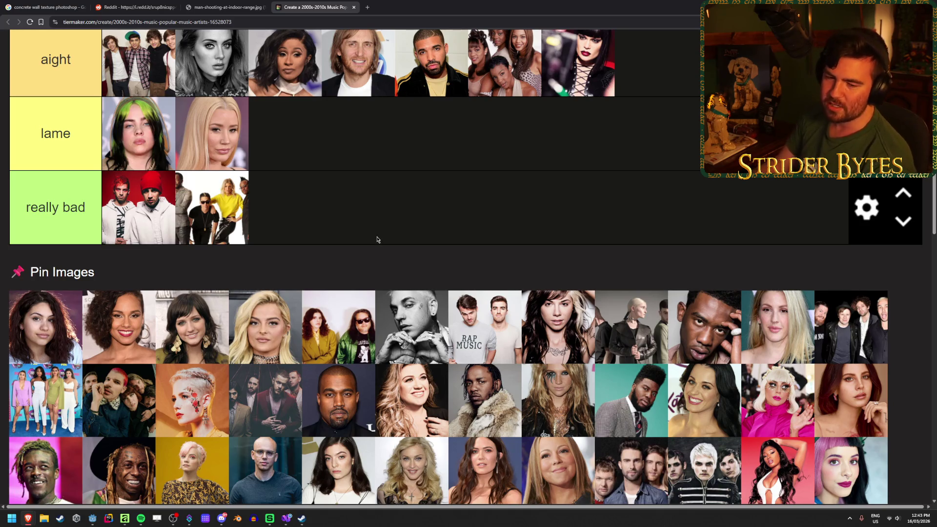
scroll(336, 422, up, 2)
Place the bearded man in a dark top at the end of aight and the blonde singer in great.
mouse_move(329, 405)
mouse_down()
mouse_move(336, 422)
mouse_move(791, 194)
mouse_move(732, 250)
mouse_up()
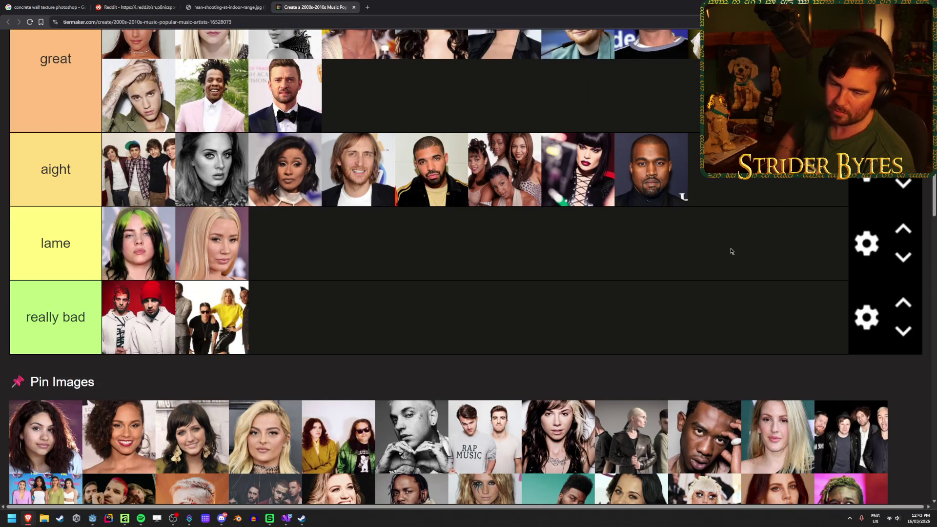
scroll(548, 234, down, 1)
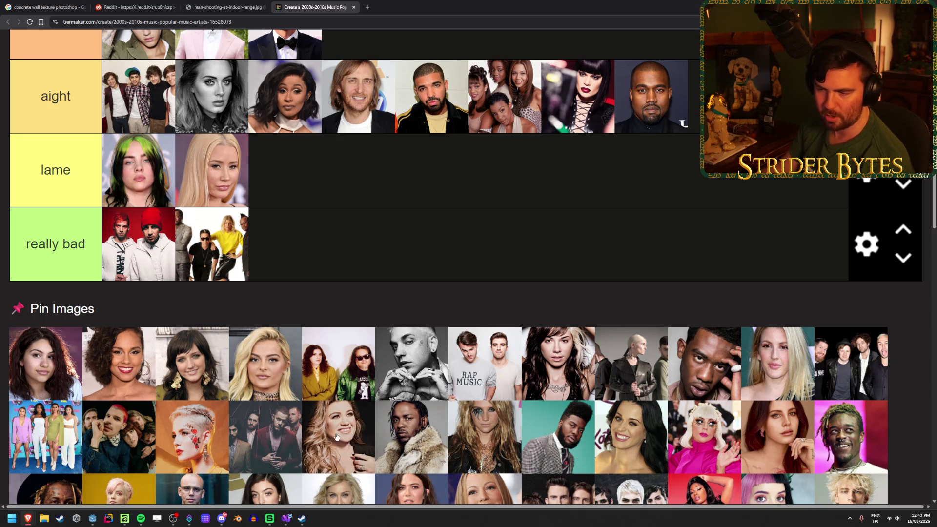
scroll(394, 360, down, 2)
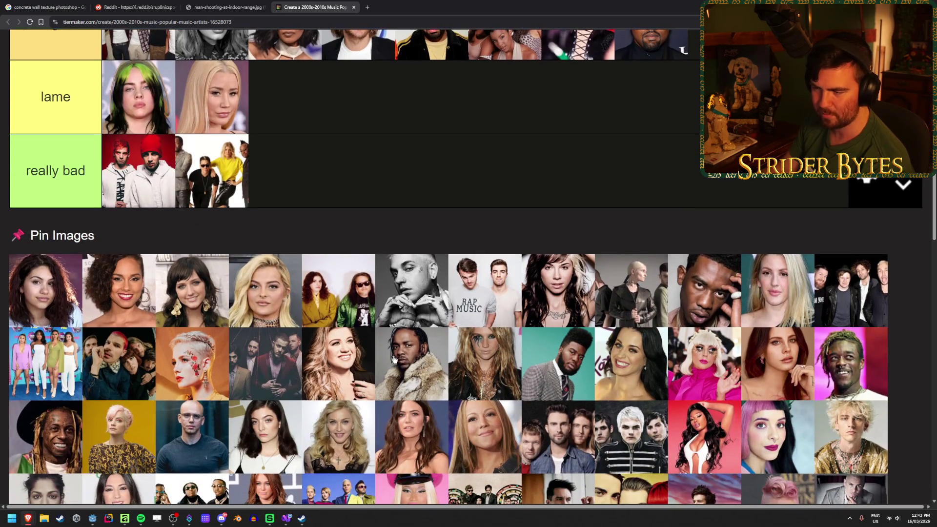
drag(488, 378, 491, 381)
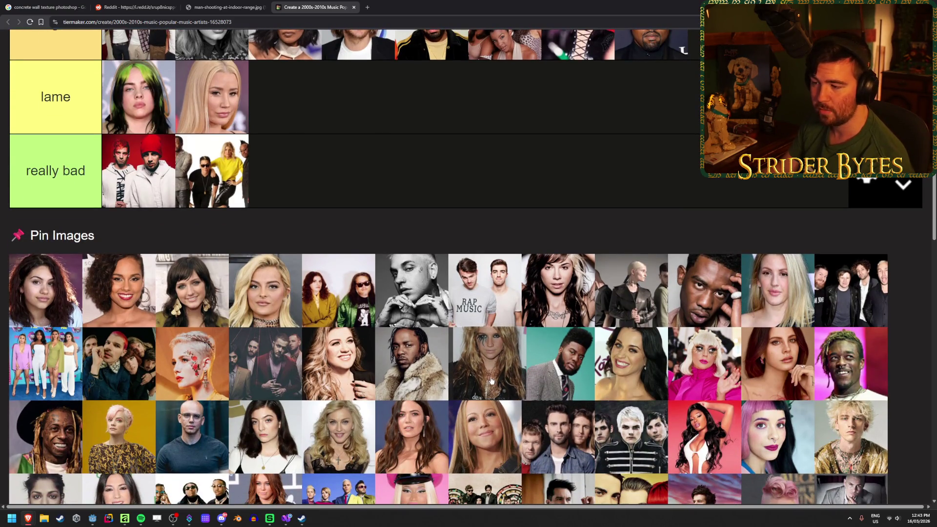
scroll(491, 381, up, 5)
mouse_move(491, 380)
mouse_down()
mouse_move(561, 414)
mouse_move(444, 237)
mouse_move(449, 229)
mouse_up()
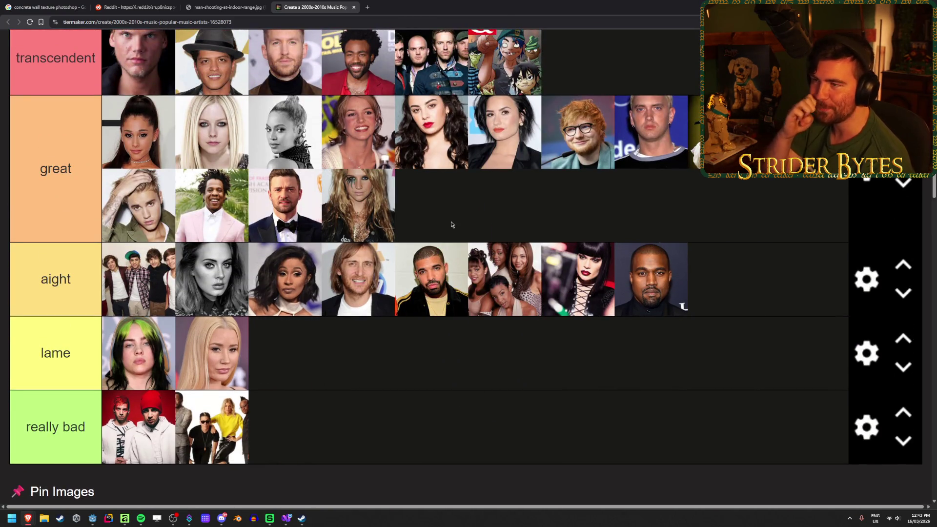
scroll(451, 225, down, 3)
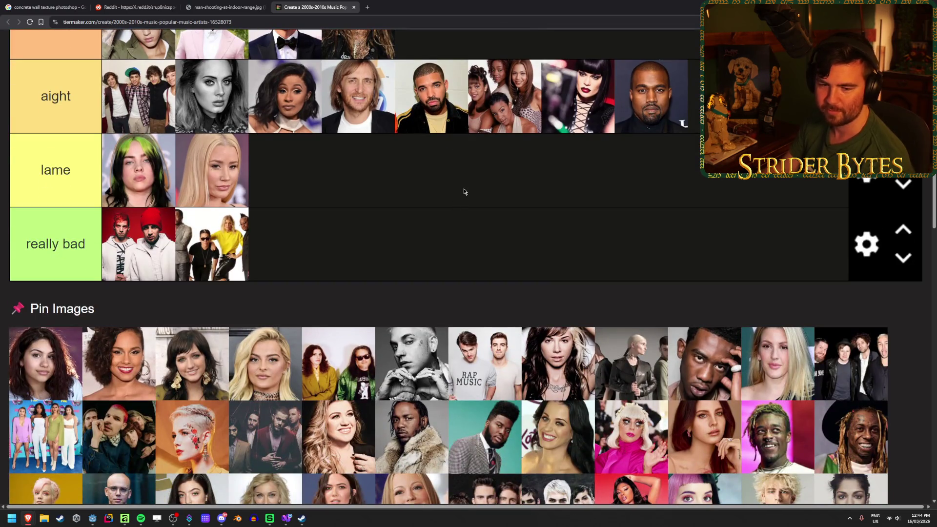
scroll(354, 404, down, 1)
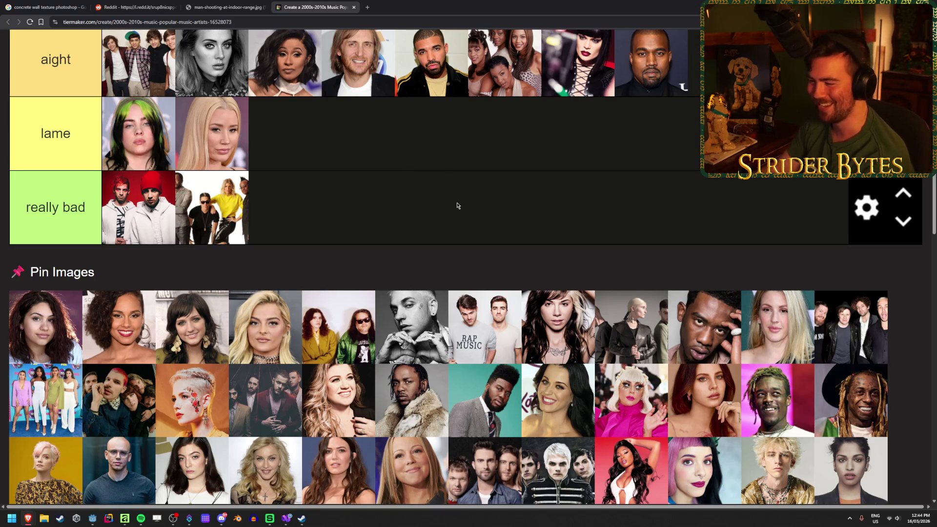
scroll(451, 185, down, 1)
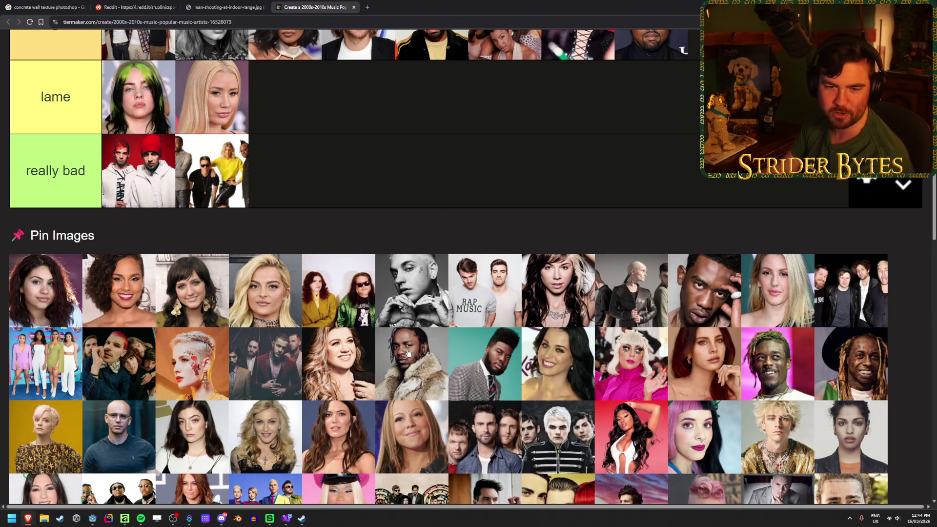
Drag three more artist photos from the pool into tier rows, leaving two each in lame and really bad.
scroll(401, 361, down, 2)
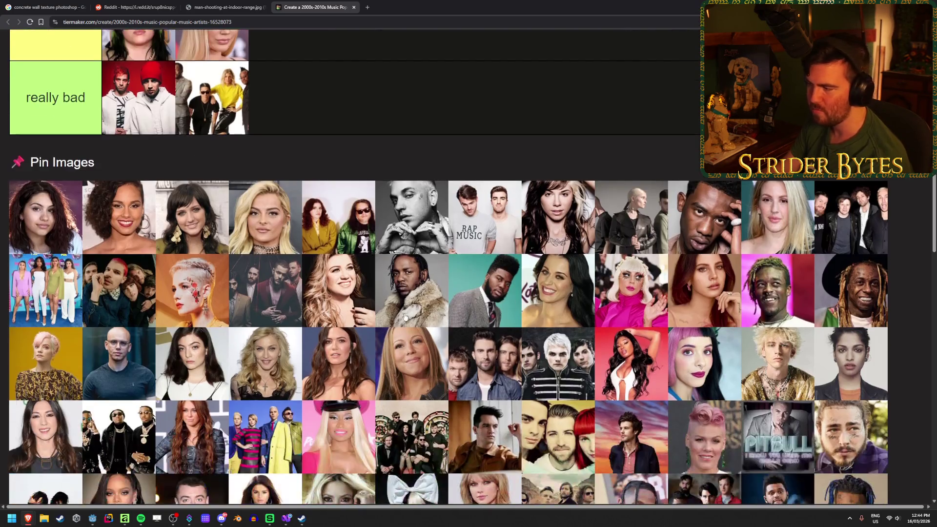
scroll(403, 336, up, 1)
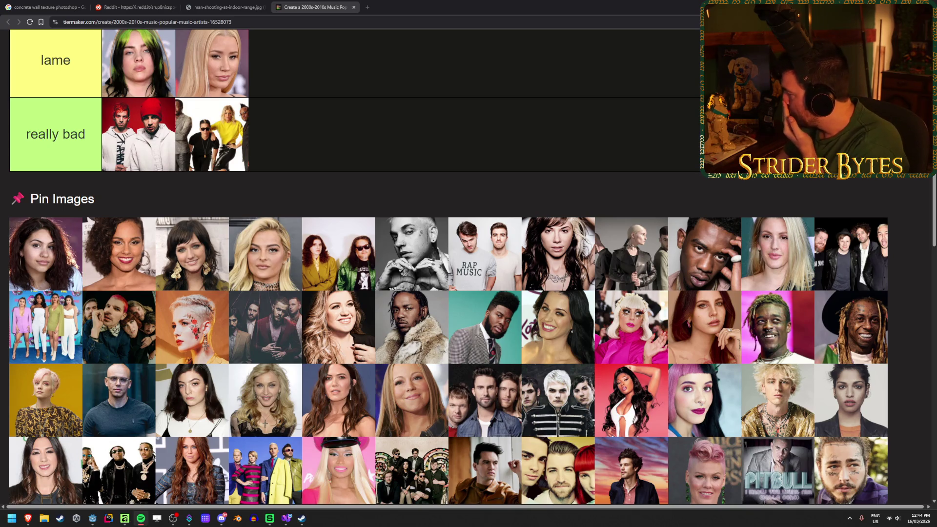
scroll(355, 335, up, 3)
mouse_move(335, 329)
mouse_down()
mouse_move(468, 370)
mouse_move(515, 209)
mouse_up()
scroll(468, 369, up, 3)
scroll(457, 227, down, 5)
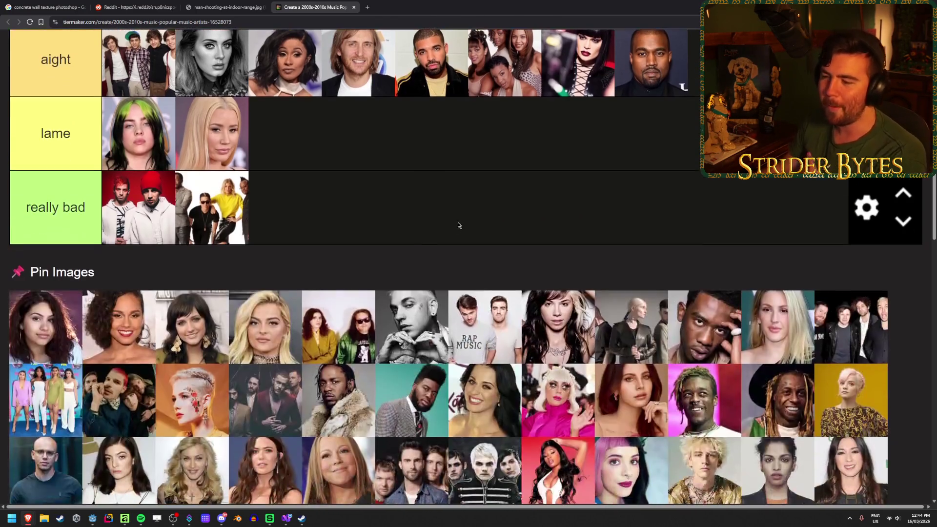
mouse_move(342, 410)
mouse_down()
mouse_move(377, 391)
mouse_move(708, 94)
mouse_move(676, 130)
mouse_up()
scroll(344, 411, up, 5)
scroll(708, 94, up, 1)
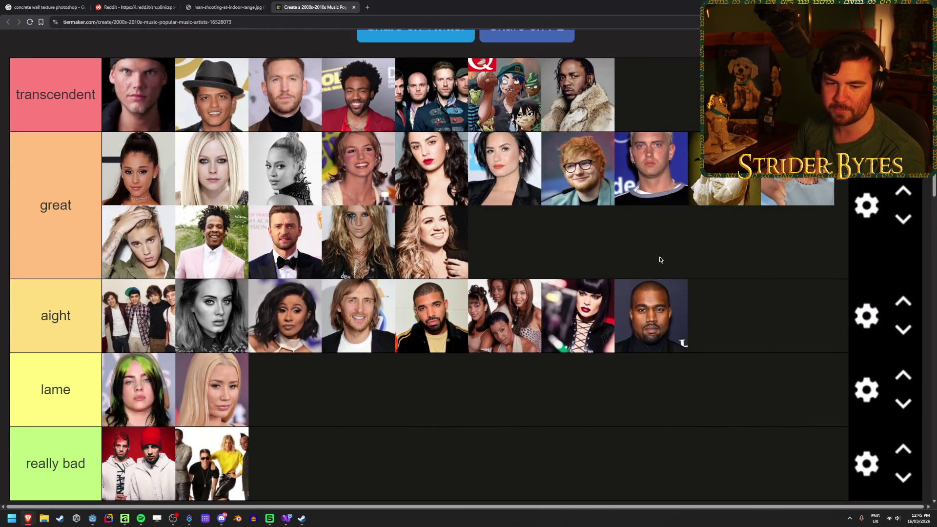
scroll(660, 261, down, 6)
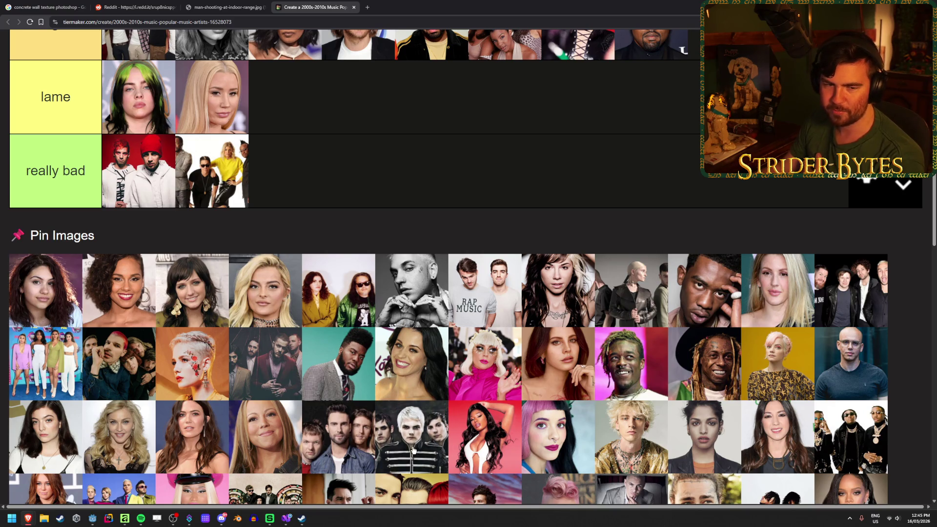
scroll(183, 427, up, 1)
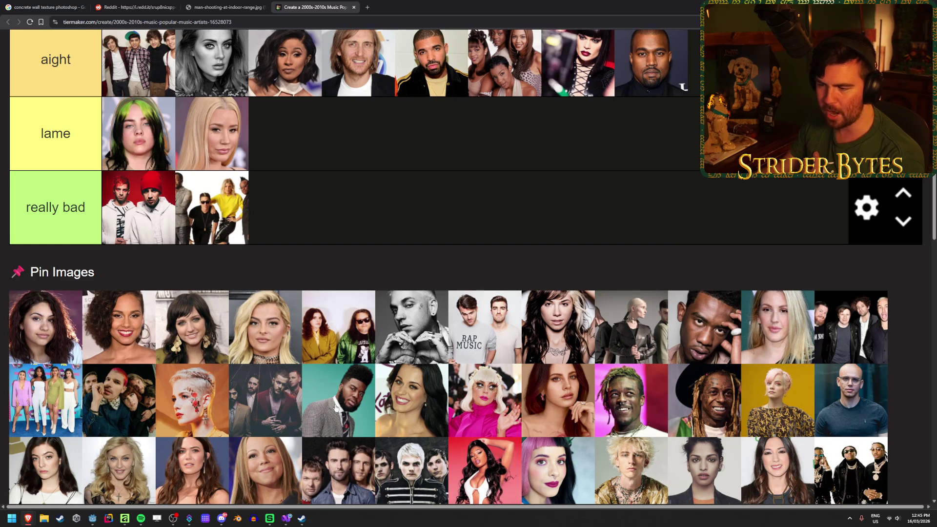
scroll(349, 429, up, 5)
mouse_move(331, 414)
mouse_down()
mouse_move(349, 429)
mouse_move(576, 260)
mouse_move(581, 274)
mouse_up()
scroll(581, 273, down, 5)
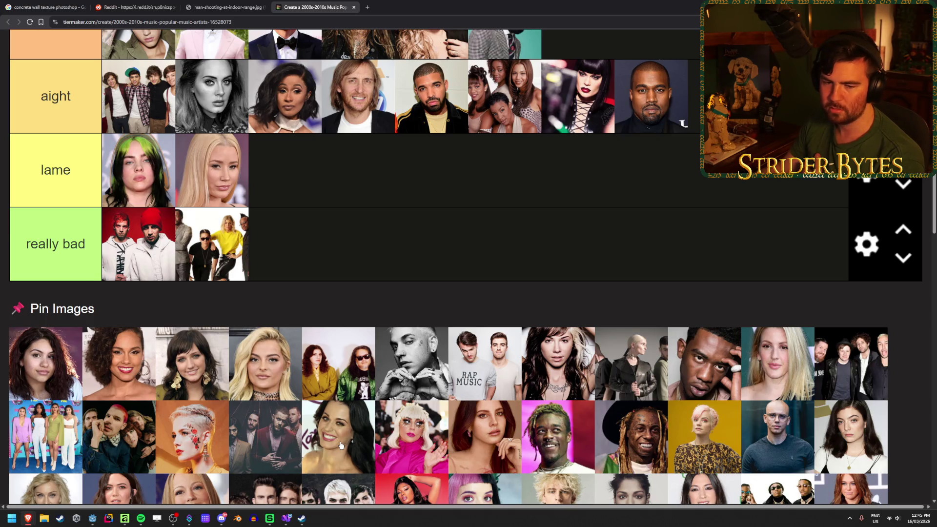
Put the dark-haired woman in lame, then two photos including a red-haired woman at the end of great.
drag(340, 445, 366, 195)
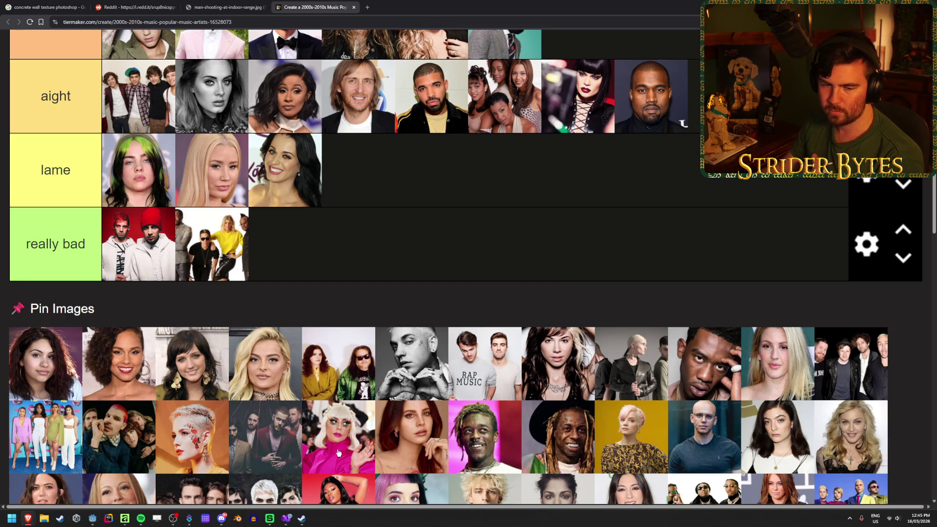
mouse_move(339, 453)
mouse_down()
mouse_move(700, 244)
mouse_move(710, 220)
mouse_move(722, 271)
mouse_move(742, 268)
mouse_move(727, 137)
mouse_move(742, 273)
mouse_move(727, 132)
mouse_move(737, 244)
mouse_move(636, 288)
mouse_up()
scroll(338, 452, up, 3)
scroll(710, 220, up, 2)
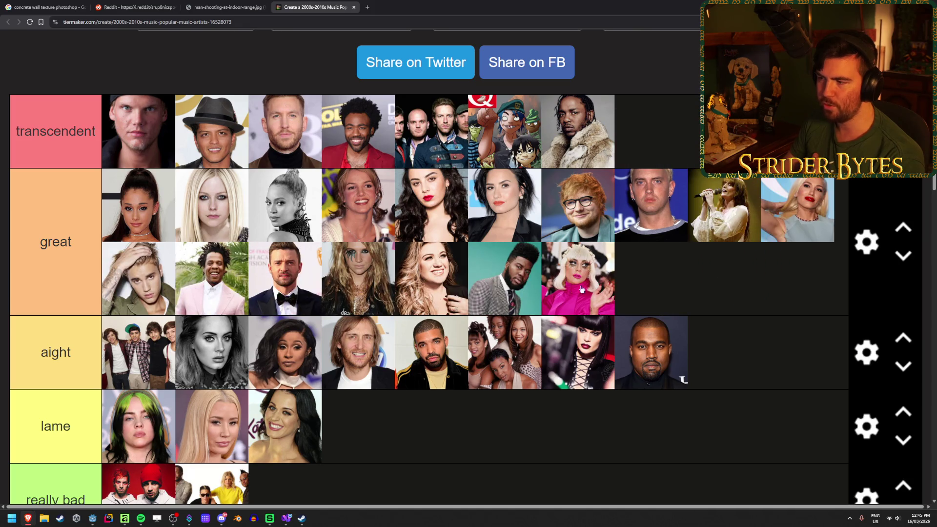
scroll(635, 289, down, 5)
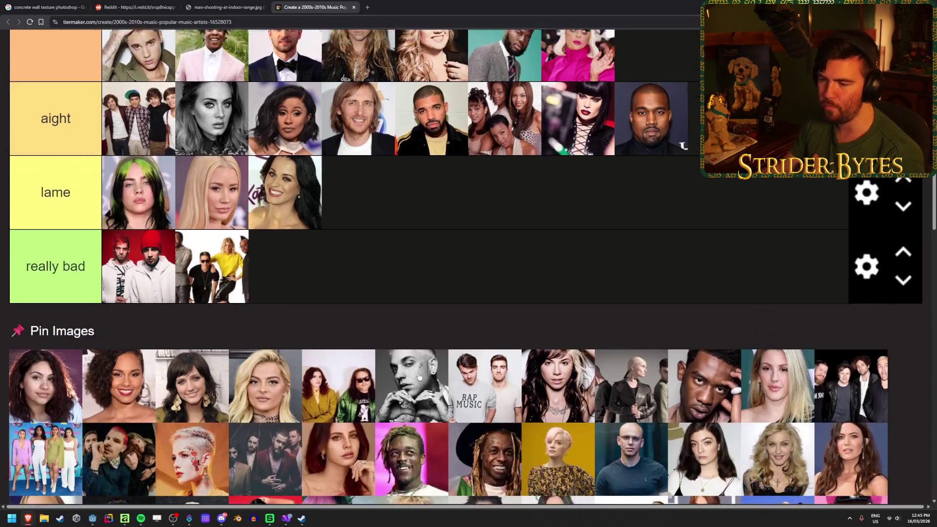
scroll(391, 225, down, 1)
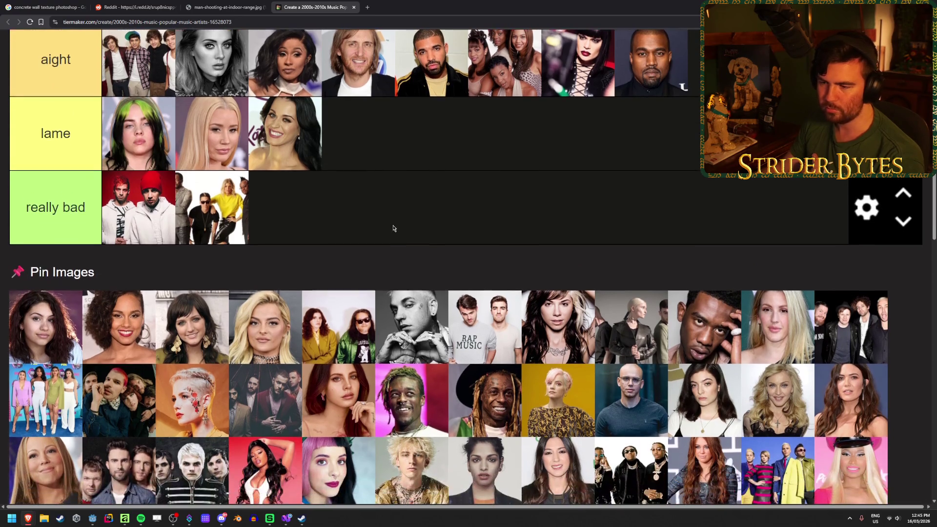
scroll(337, 430, up, 1)
mouse_move(337, 430)
mouse_down()
mouse_move(403, 428)
mouse_move(651, 169)
mouse_up()
scroll(404, 428, up, 3)
scroll(687, 293, down, 5)
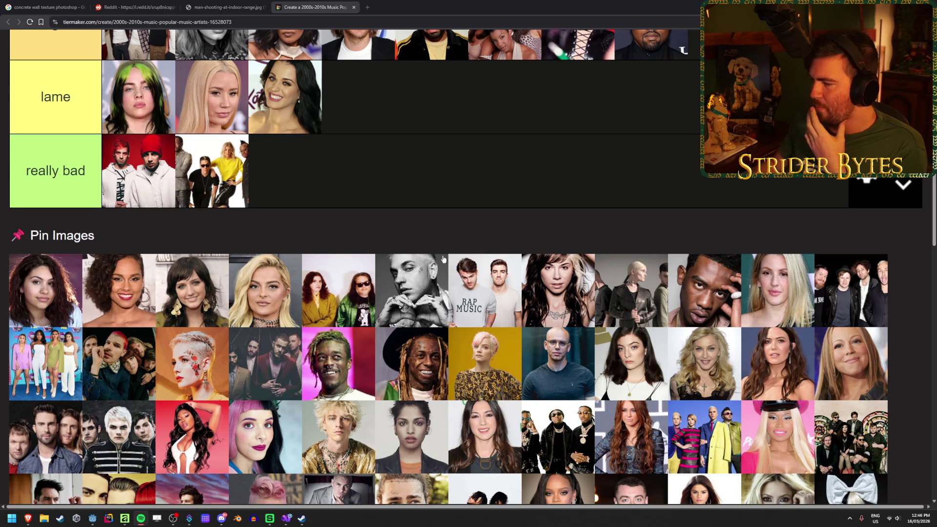
Add the dreadlocked rapper's and the bald man's photos to the end of the aight tier.
scroll(467, 234, up, 1)
scroll(467, 234, up, 1)
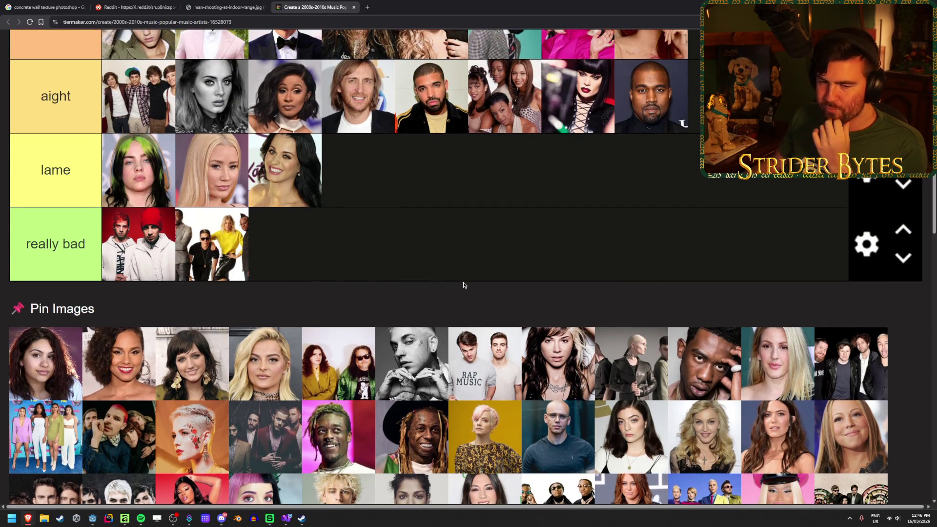
mouse_move(414, 435)
mouse_down()
mouse_move(539, 373)
mouse_move(732, 96)
mouse_up()
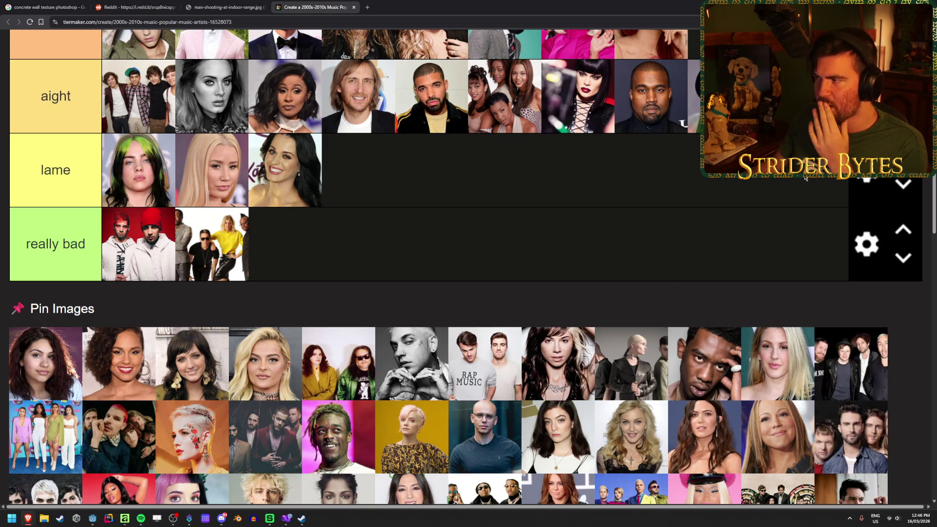
scroll(606, 159, down, 2)
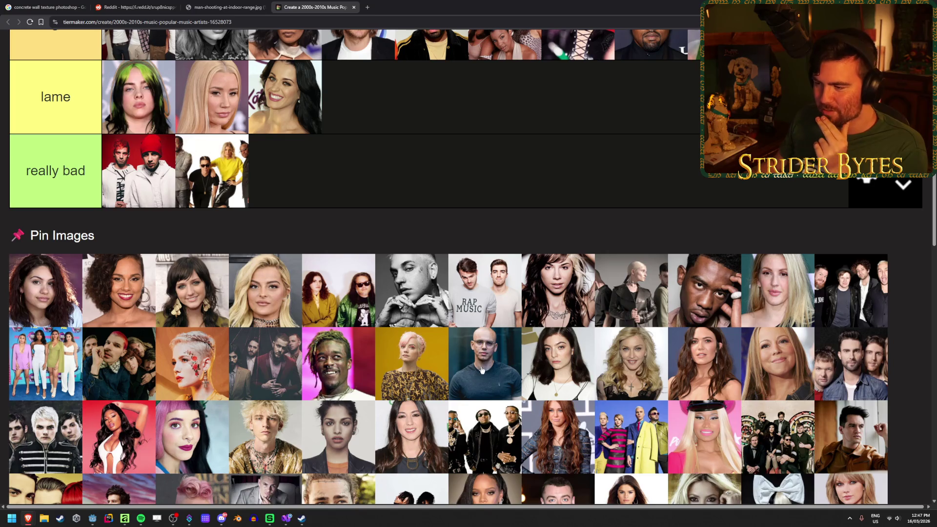
drag(484, 371, 488, 370)
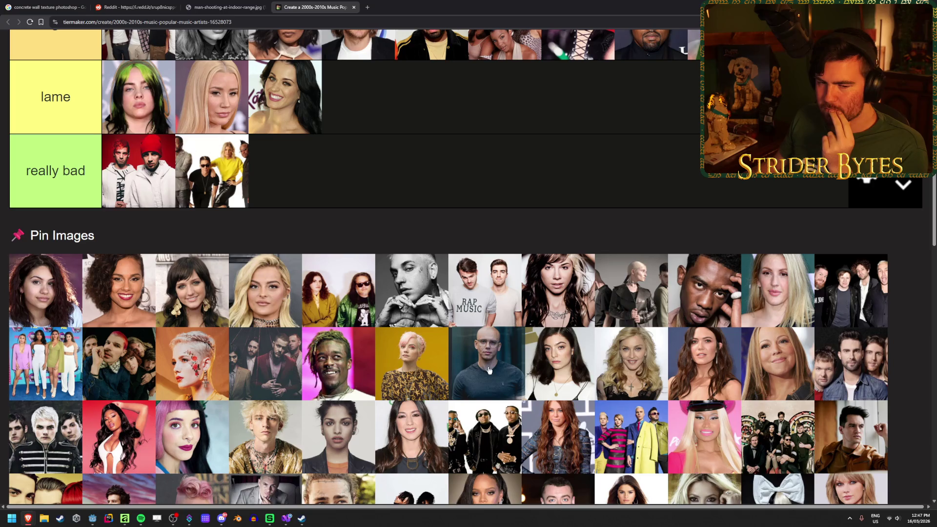
mouse_move(488, 370)
mouse_down()
mouse_move(881, 239)
mouse_move(831, 247)
mouse_up()
Put the short-haired platinum-blonde woman on the mustard background into the lame tier.
scroll(489, 370, up, 3)
scroll(491, 370, up, 1)
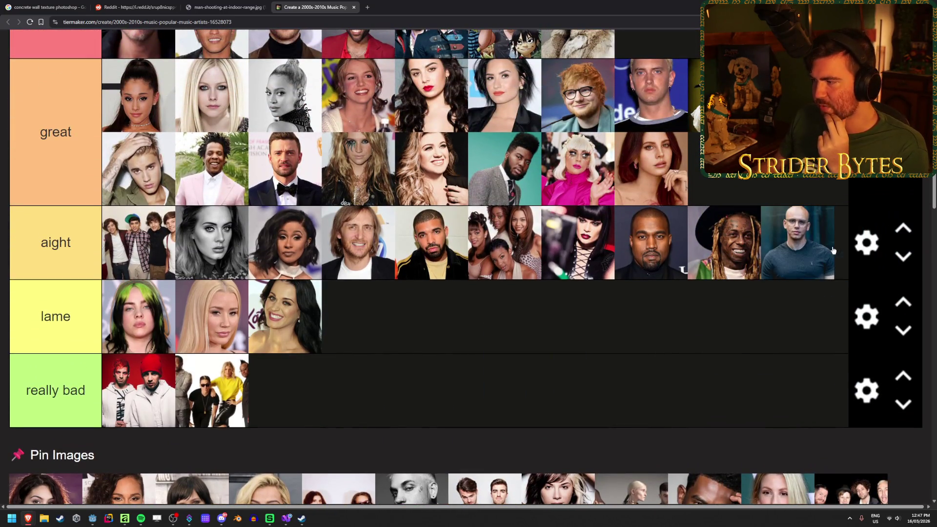
scroll(779, 350, up, 1)
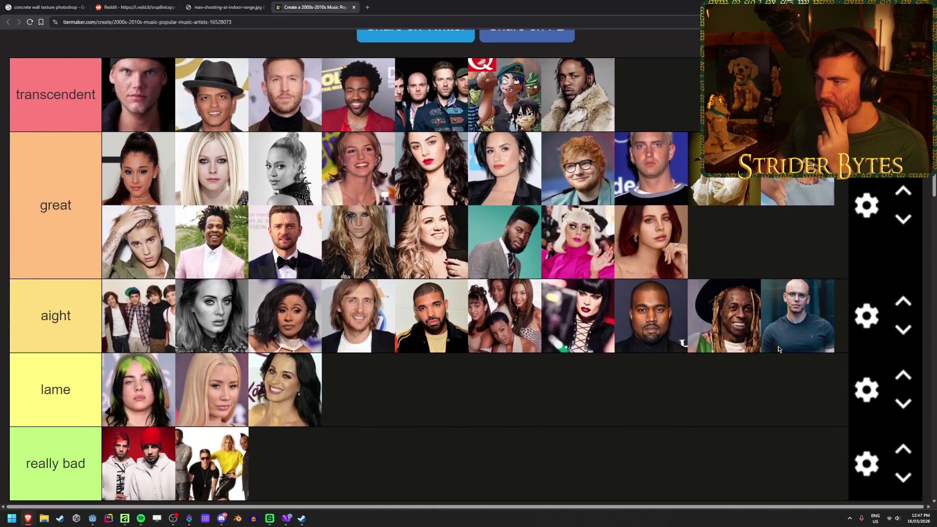
scroll(617, 341, down, 4)
scroll(511, 186, down, 1)
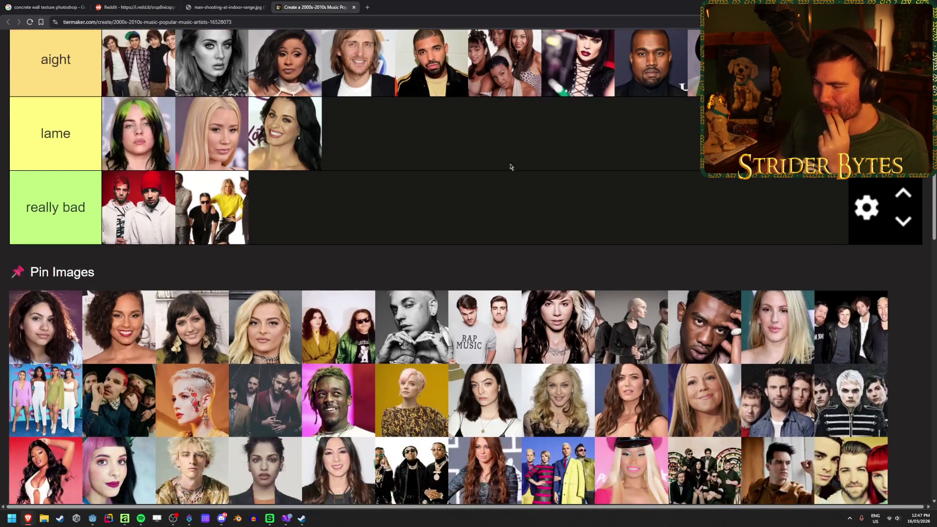
scroll(517, 273, up, 4)
scroll(524, 321, down, 5)
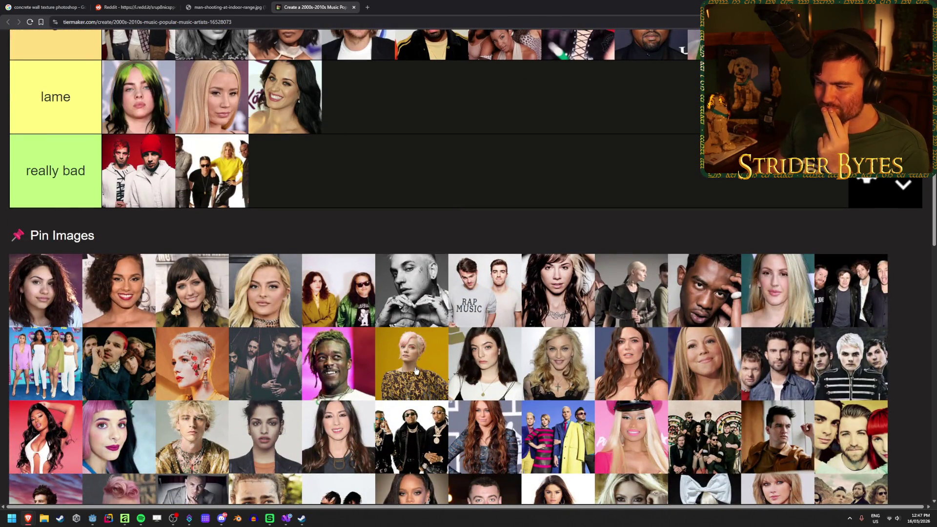
drag(414, 373, 434, 111)
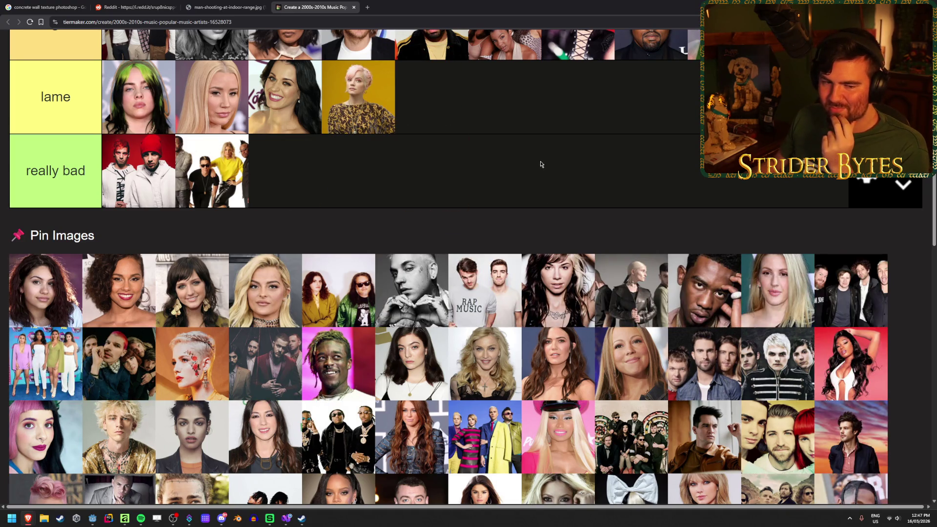
scroll(541, 164, up, 2)
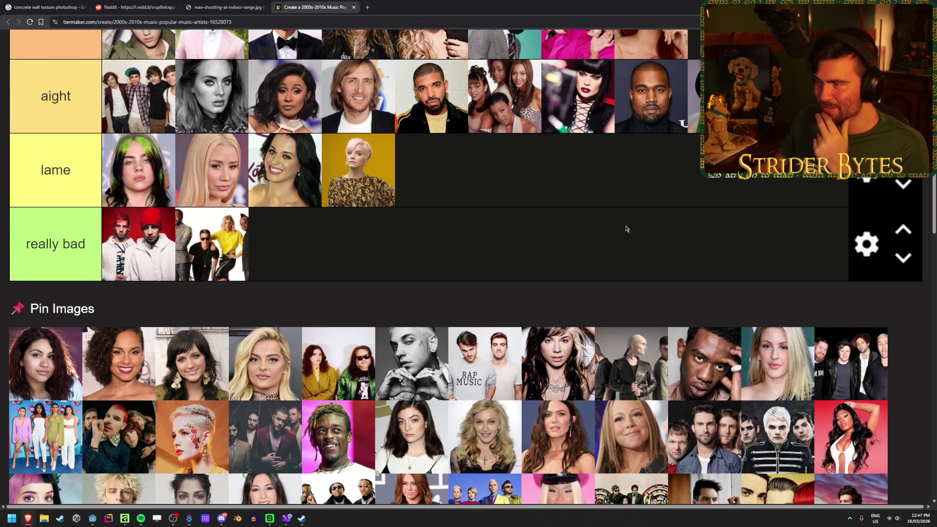
scroll(659, 203, down, 2)
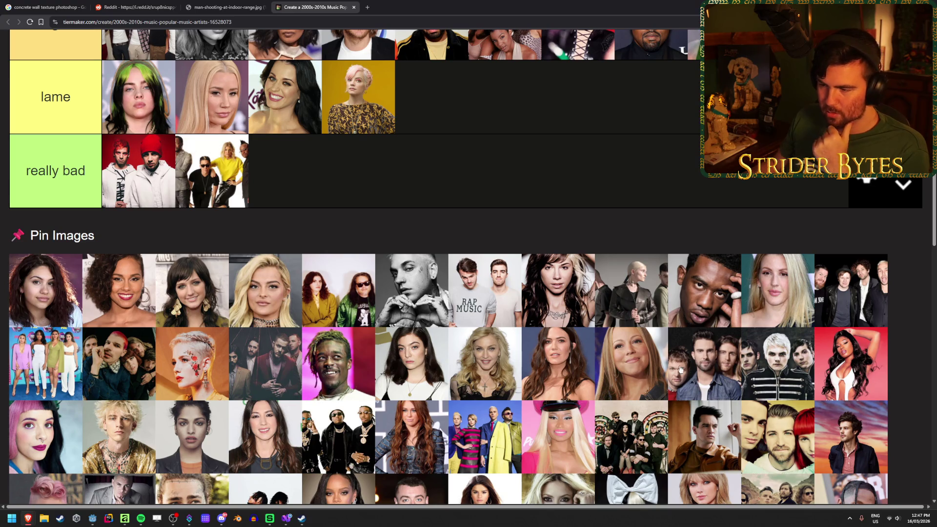
Move the dark-haired woman in white into aight, starting a second row in that tier.
drag(415, 378, 416, 376)
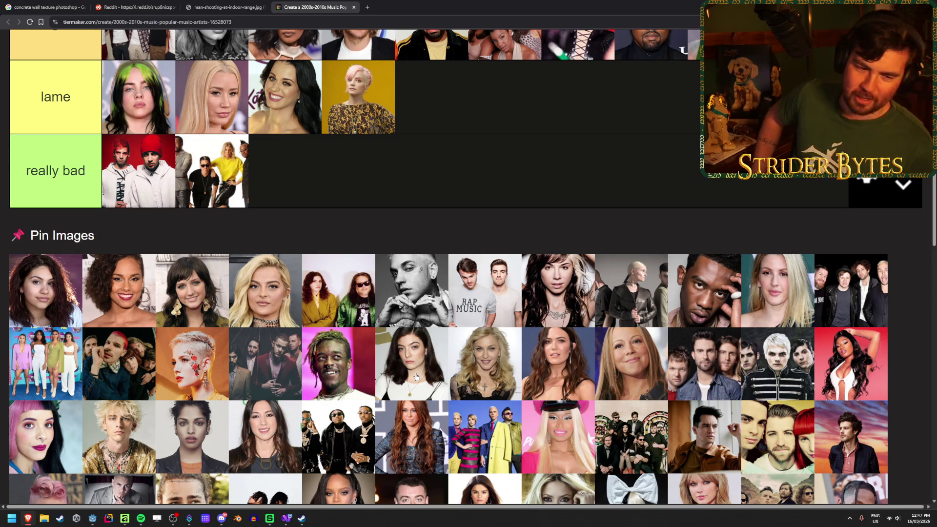
scroll(412, 375, up, 2)
drag(416, 376, 435, 223)
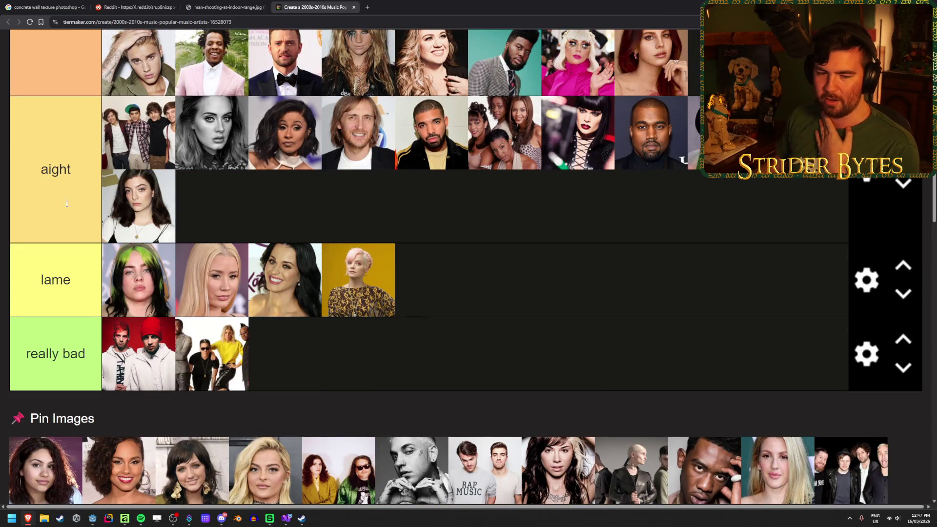
scroll(436, 233, down, 2)
scroll(466, 223, down, 2)
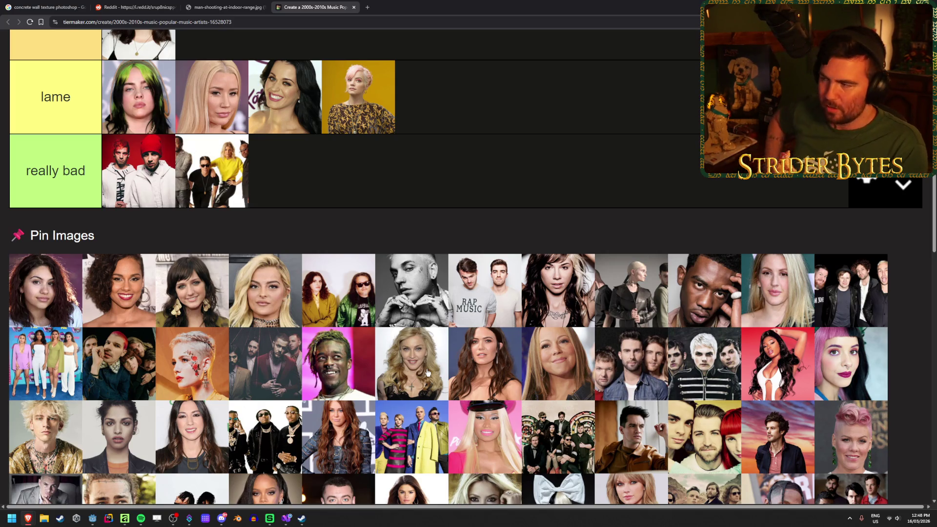
Move another artist photo from the pool up into a higher tier row.
scroll(748, 247, up, 5)
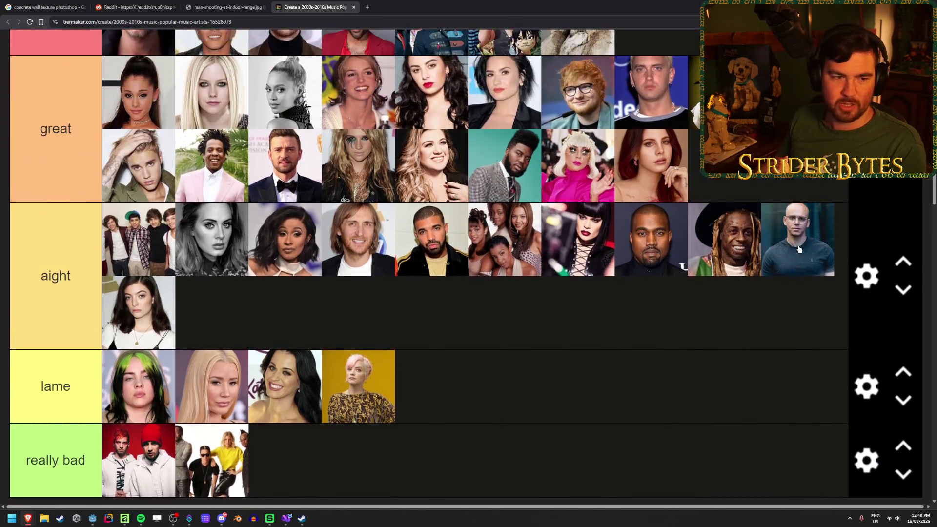
scroll(797, 242, up, 1)
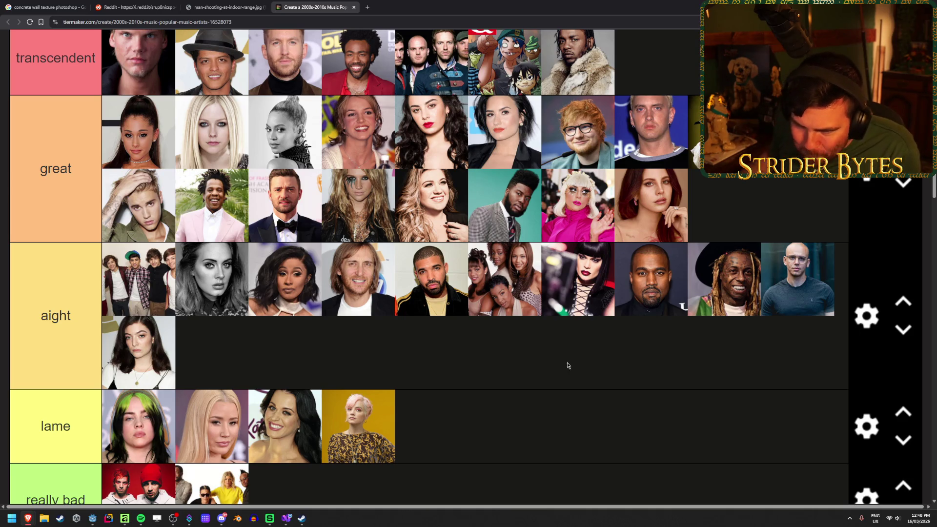
scroll(491, 240, down, 3)
scroll(491, 240, down, 1)
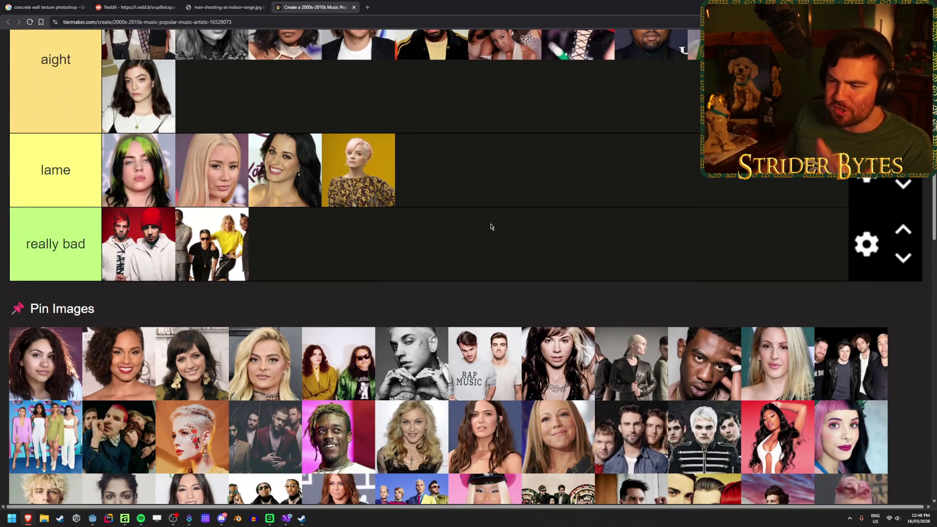
scroll(491, 227, down, 1)
scroll(423, 407, down, 1)
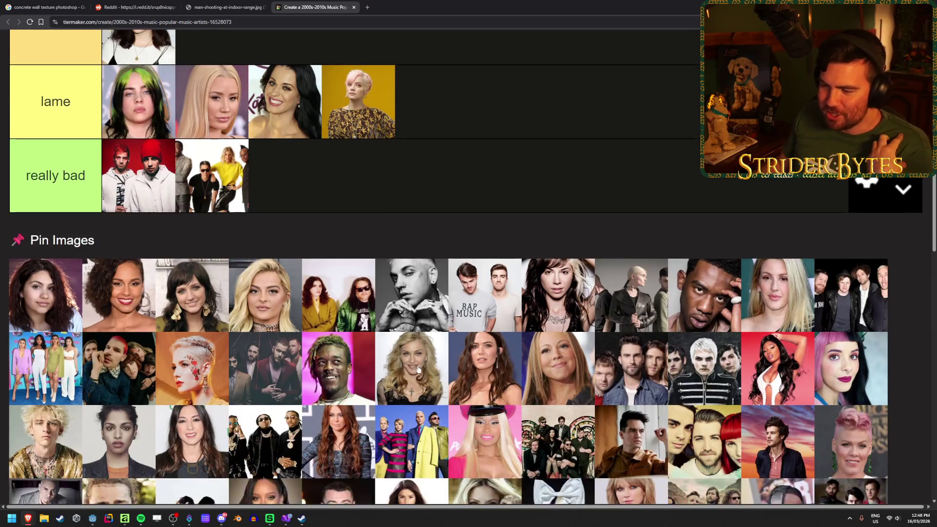
scroll(413, 359, up, 8)
mouse_move(422, 381)
mouse_down()
mouse_move(413, 359)
mouse_move(513, 396)
mouse_move(651, 131)
mouse_up()
scroll(426, 299, up, 1)
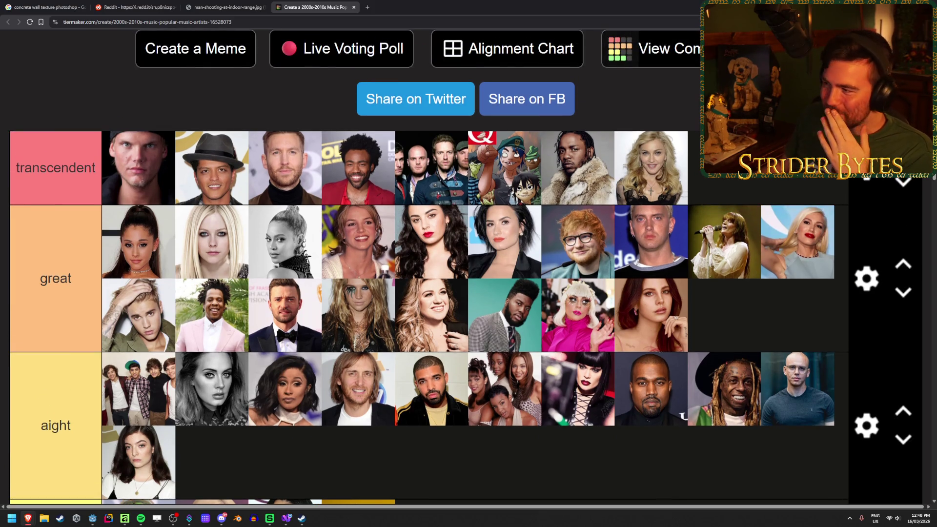
scroll(756, 283, down, 2)
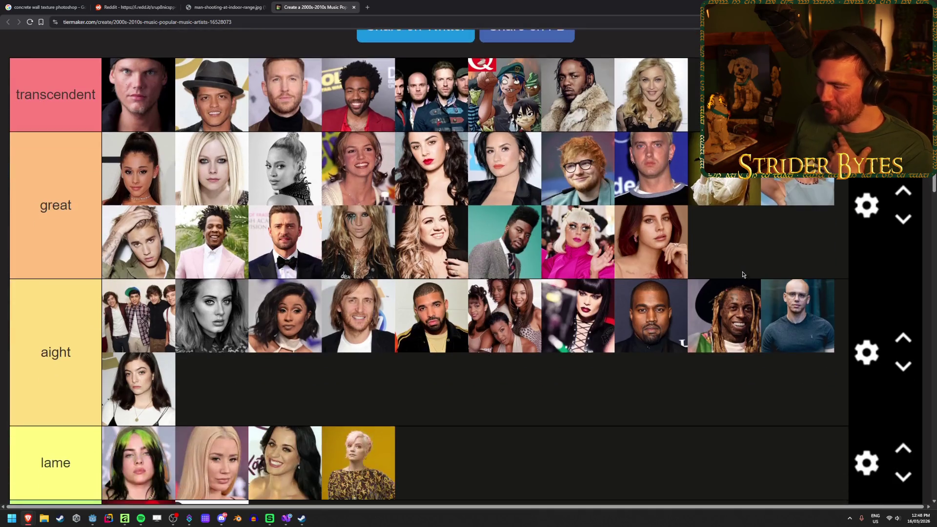
scroll(716, 412, down, 8)
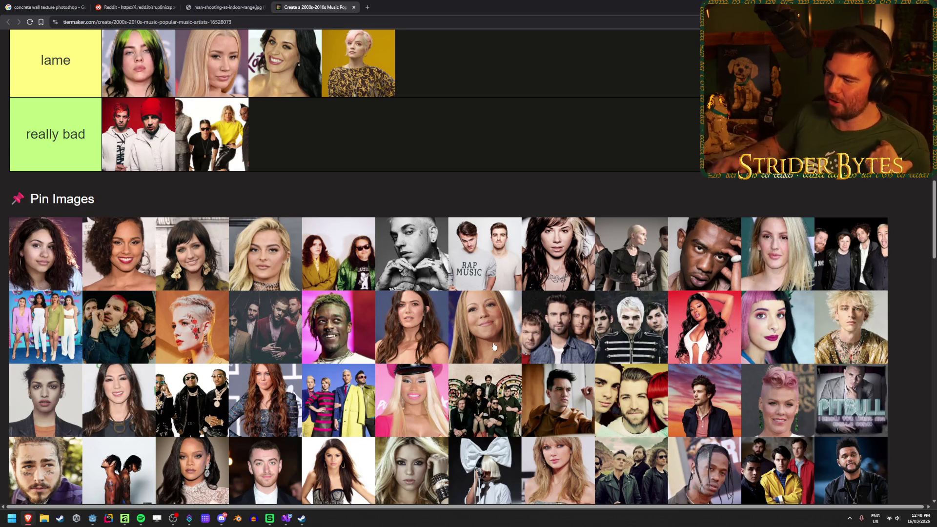
scroll(494, 347, up, 2)
mouse_move(491, 441)
mouse_down()
mouse_move(481, 184)
mouse_move(560, 376)
mouse_move(571, 375)
mouse_move(574, 326)
mouse_move(788, 171)
mouse_move(893, 313)
mouse_move(791, 171)
mouse_up()
scroll(492, 431, up, 1)
scroll(560, 376, up, 5)
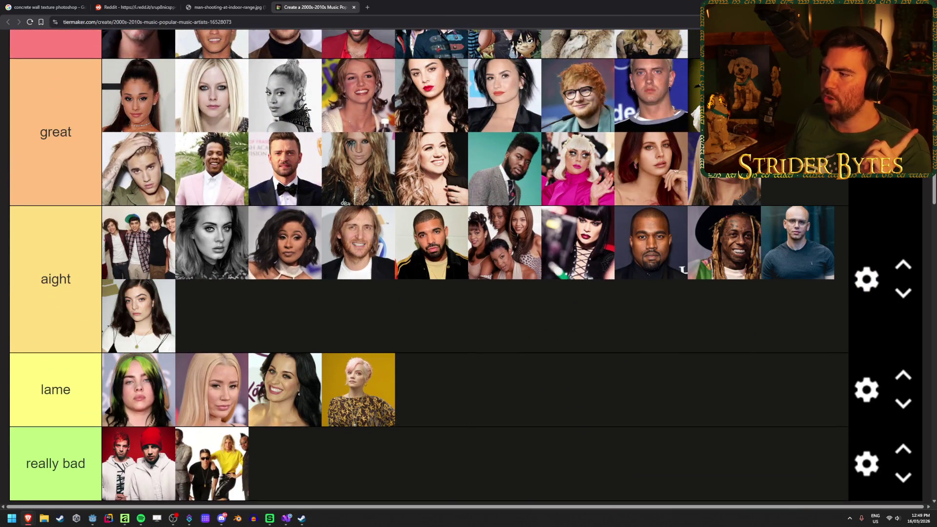
scroll(633, 200, down, 4)
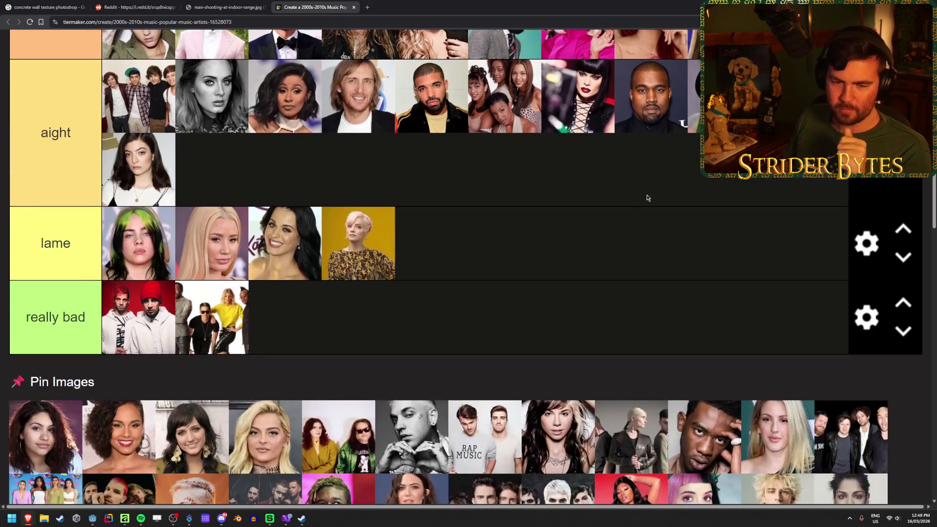
scroll(633, 199, down, 3)
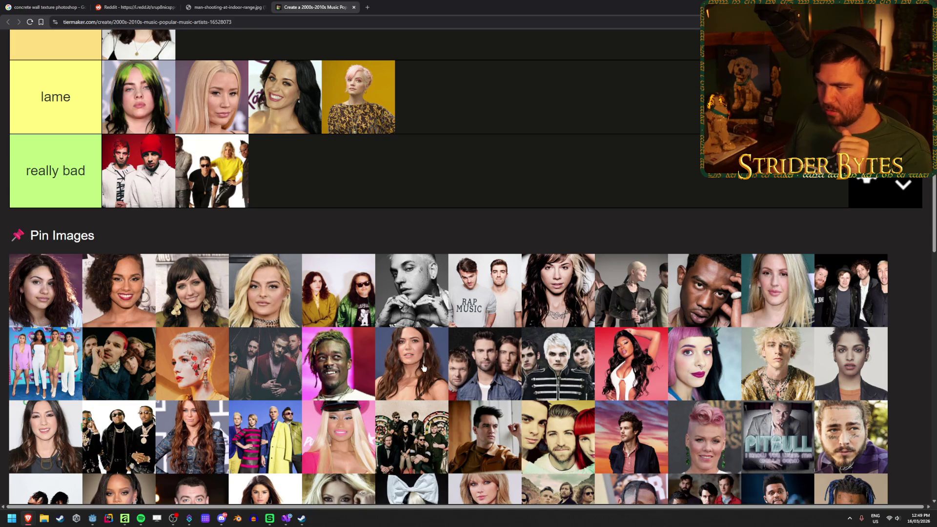
scroll(422, 367, up, 4)
scroll(513, 255, up, 3)
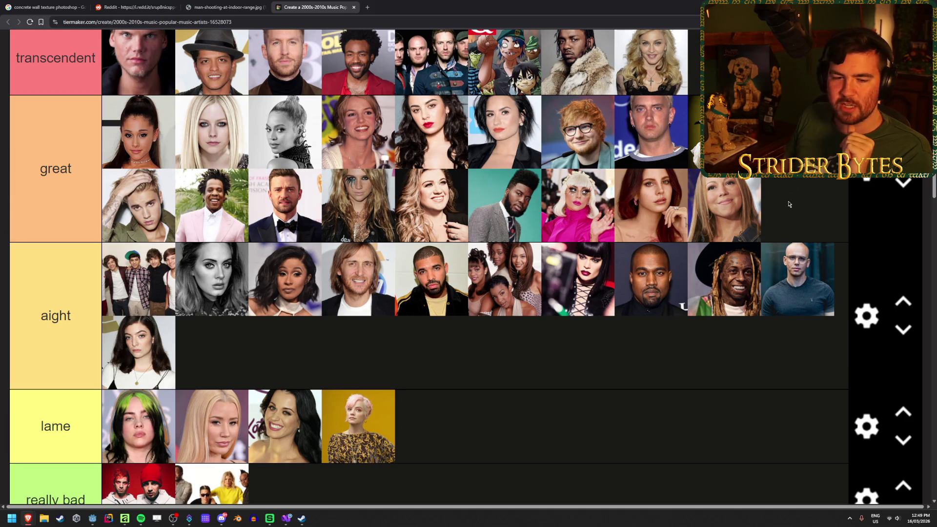
scroll(789, 204, up, 1)
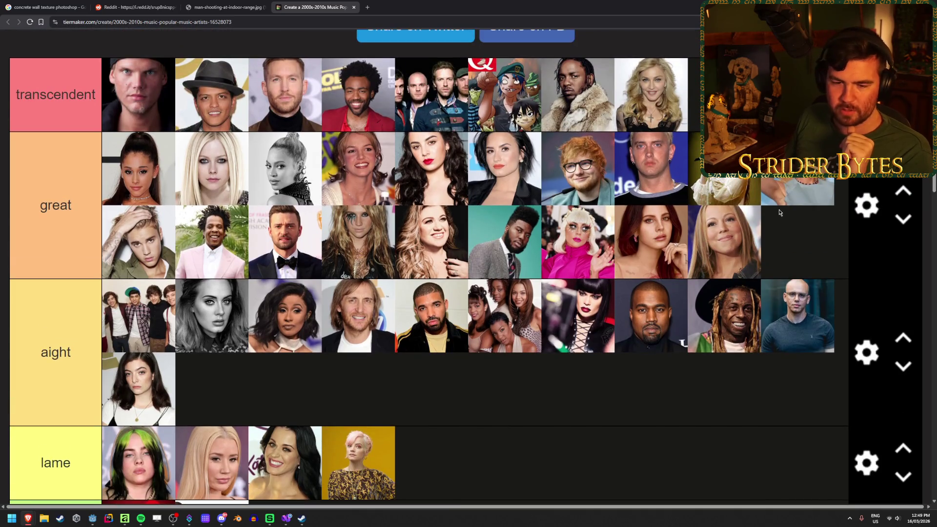
scroll(779, 214, down, 1)
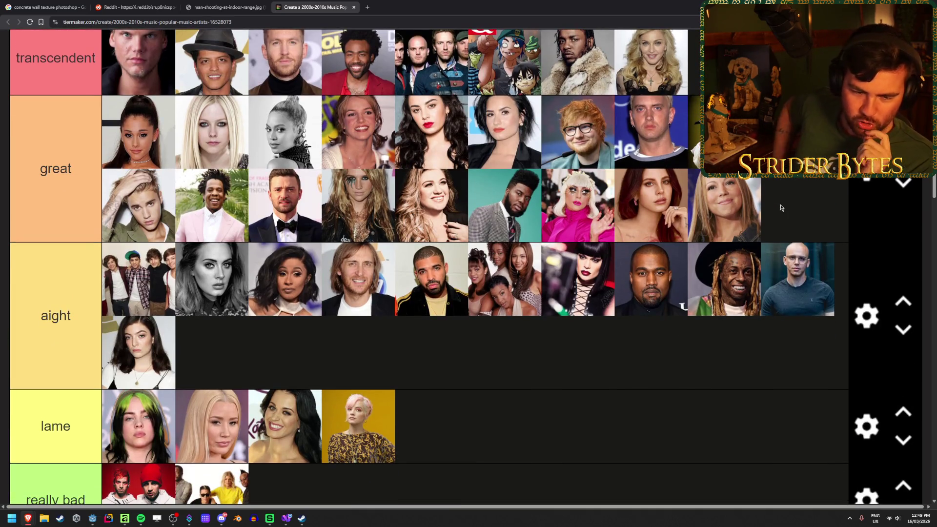
scroll(781, 208, up, 1)
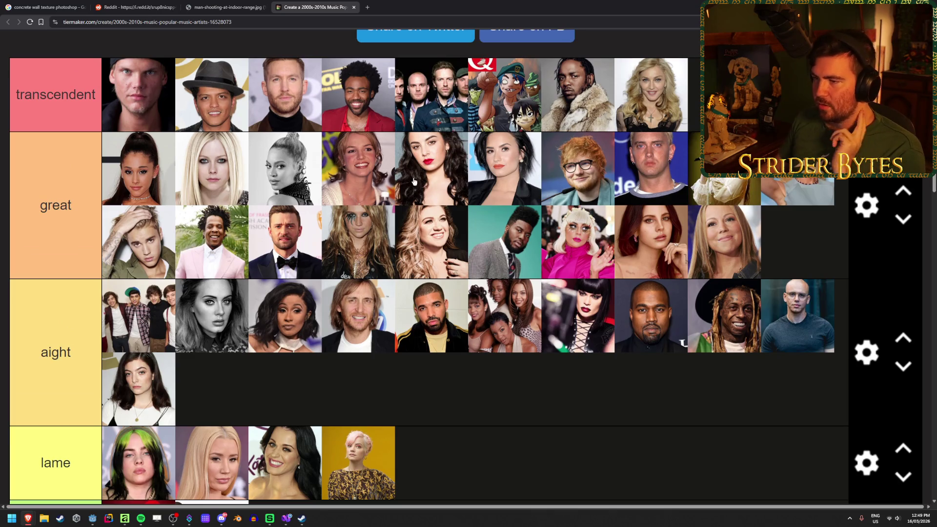
mouse_move(727, 239)
mouse_down()
mouse_move(562, 195)
mouse_move(420, 181)
mouse_move(382, 161)
mouse_up()
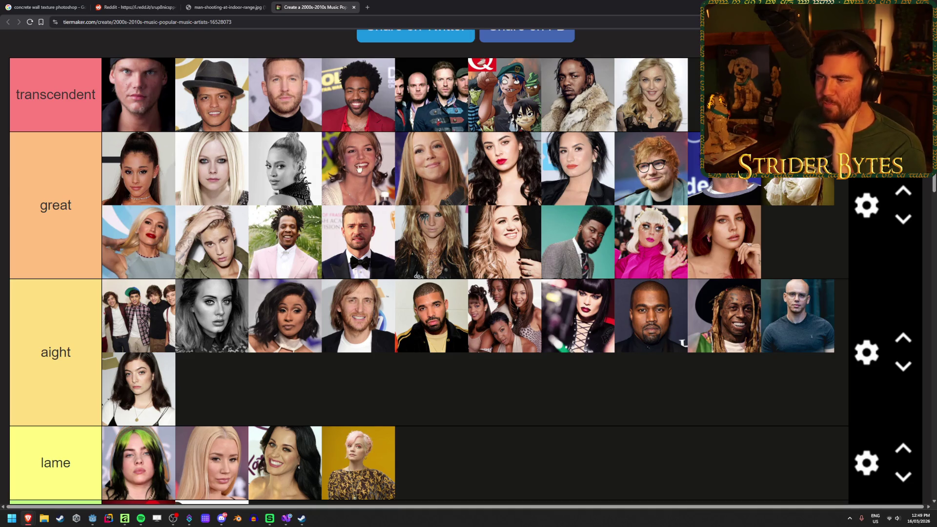
drag(424, 179, 815, 238)
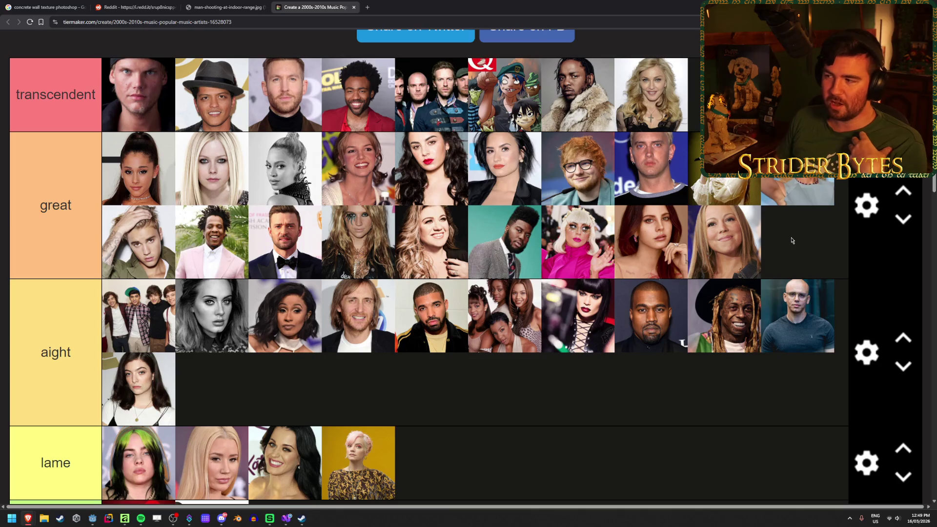
Place the three-member band's photo at the end of the aight tier.
scroll(792, 240, down, 6)
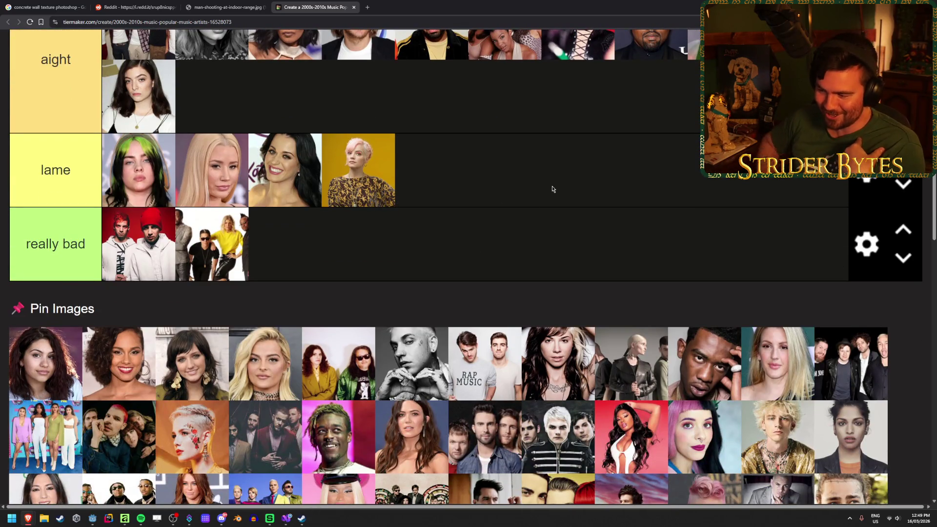
scroll(508, 446, up, 5)
mouse_move(500, 444)
mouse_down()
mouse_move(526, 458)
mouse_move(548, 344)
mouse_move(572, 395)
mouse_move(580, 357)
mouse_move(818, 245)
mouse_move(824, 254)
mouse_move(732, 381)
mouse_move(535, 349)
mouse_move(456, 352)
mouse_up()
scroll(572, 395, up, 1)
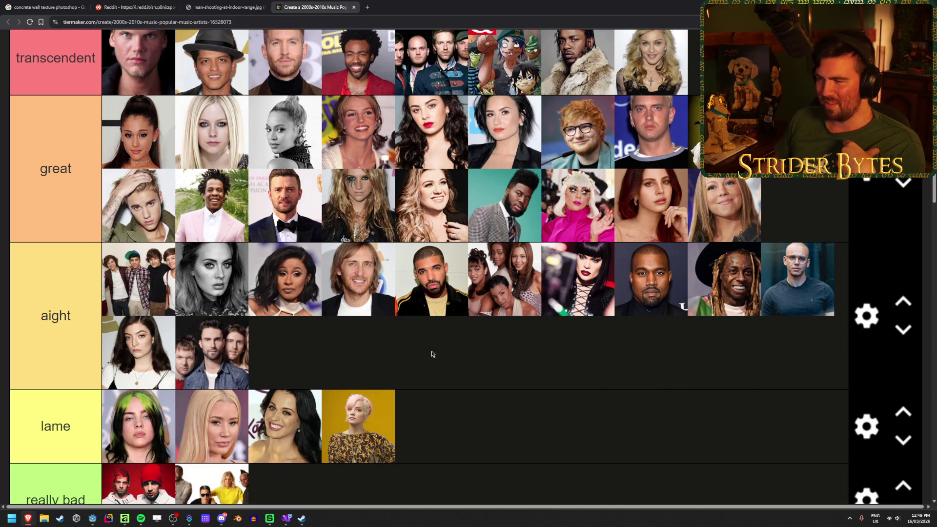
Place the second band's photo at the end of the great tier.
scroll(507, 348, down, 2)
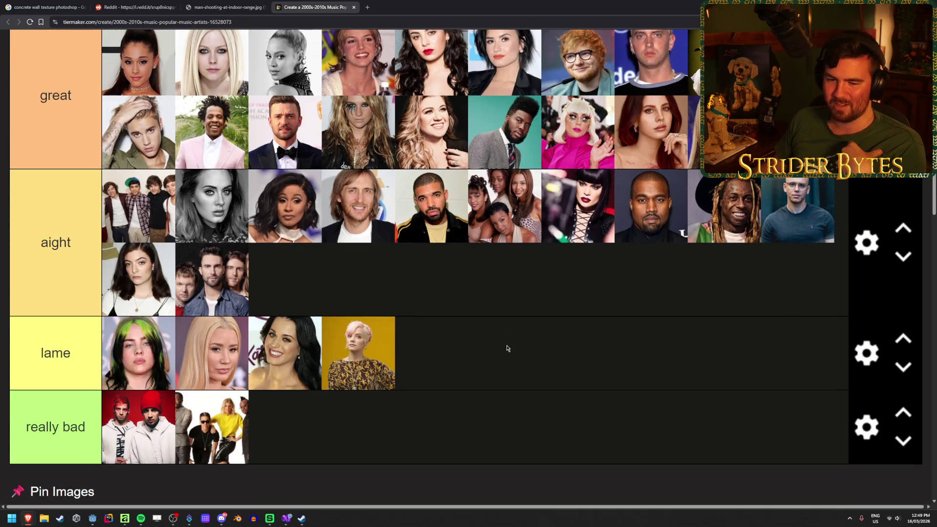
scroll(508, 349, down, 4)
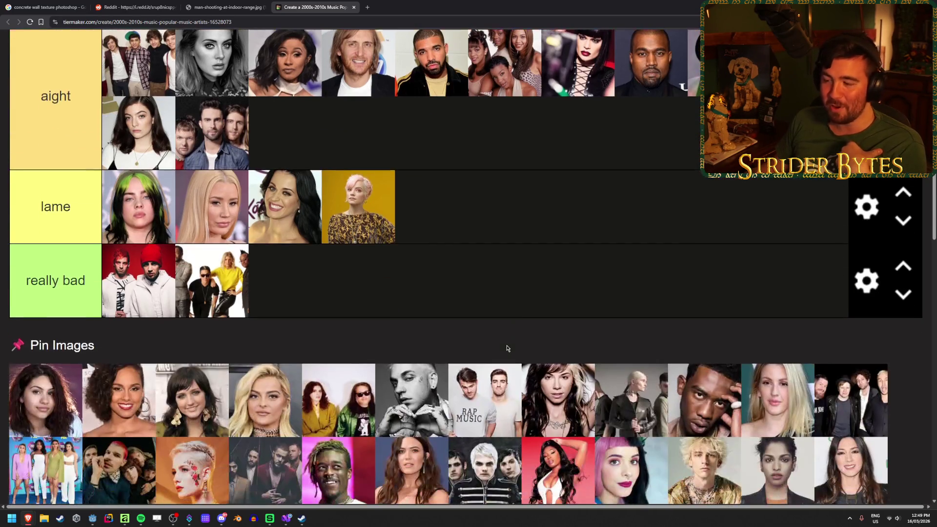
scroll(523, 247, down, 2)
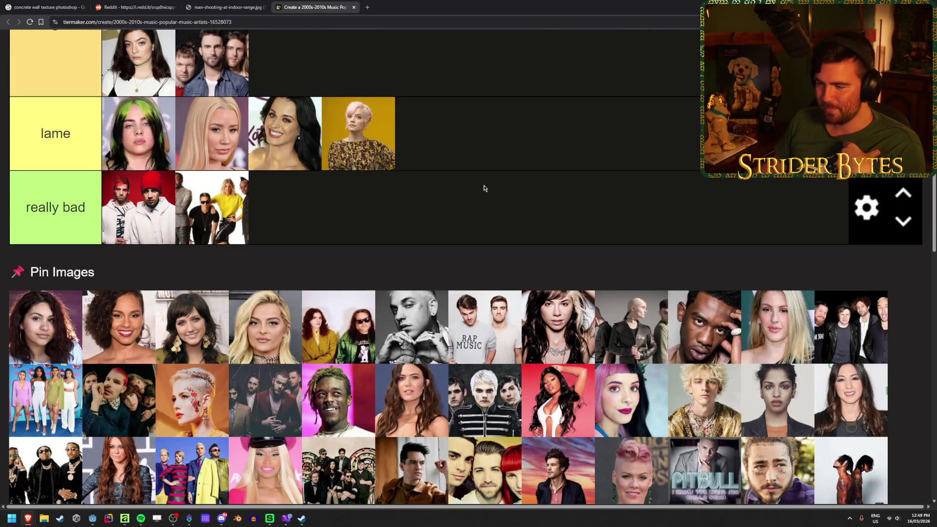
mouse_move(486, 411)
mouse_down()
mouse_move(505, 375)
mouse_move(795, 166)
mouse_up()
scroll(506, 378, up, 5)
scroll(506, 377, up, 2)
scroll(792, 363, up, 4)
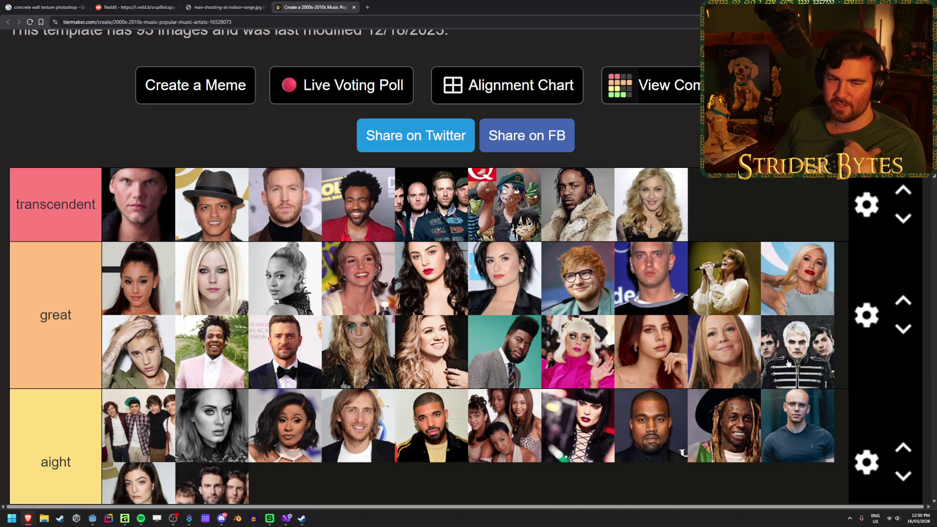
scroll(787, 363, down, 5)
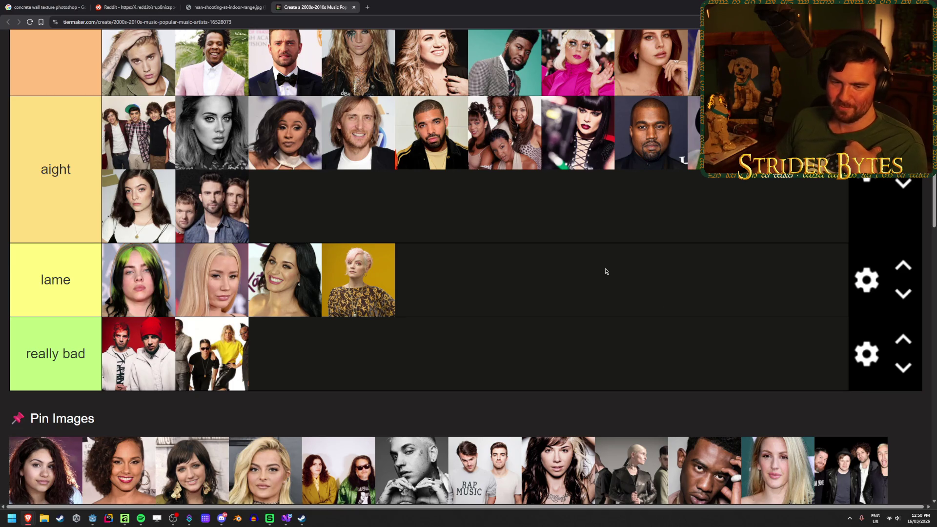
scroll(605, 271, up, 5)
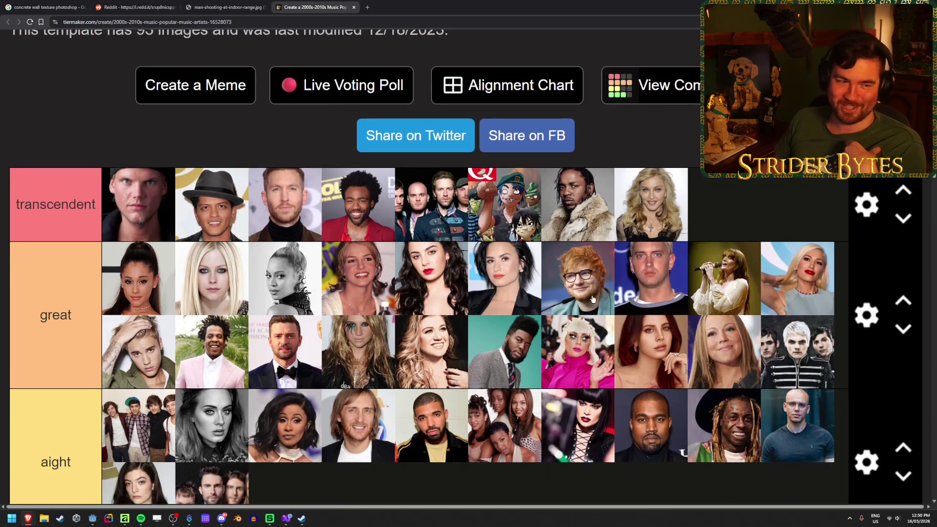
scroll(592, 299, down, 6)
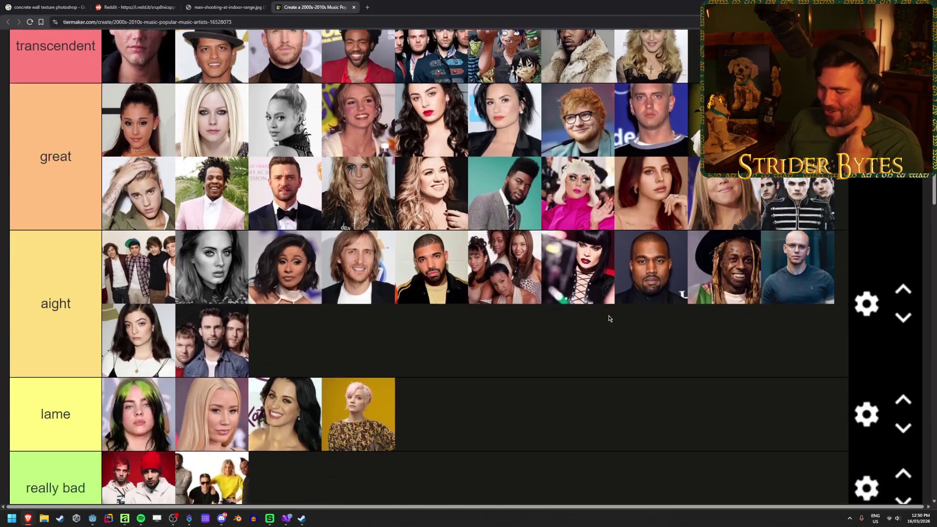
scroll(580, 232, down, 4)
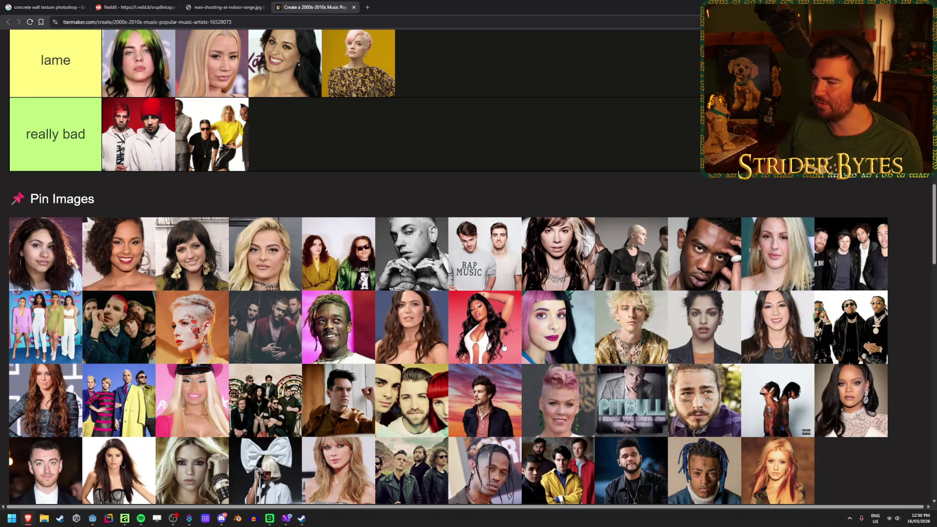
Switch focus to the music player briefly, then drag one artist photo into the aight tier.
scroll(516, 399, up, 1)
key(alt+Tab)
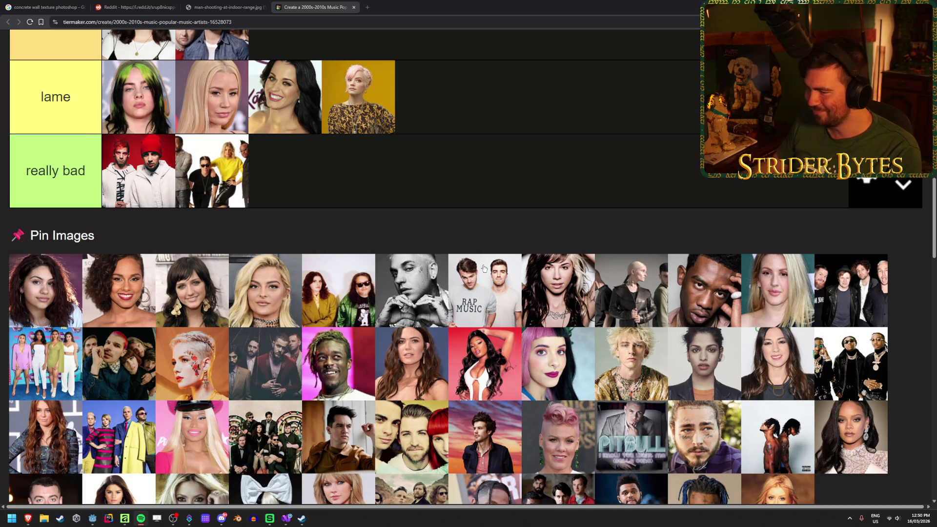
scroll(520, 382, up, 5)
mouse_move(492, 375)
mouse_down()
mouse_move(520, 383)
mouse_move(485, 263)
mouse_up()
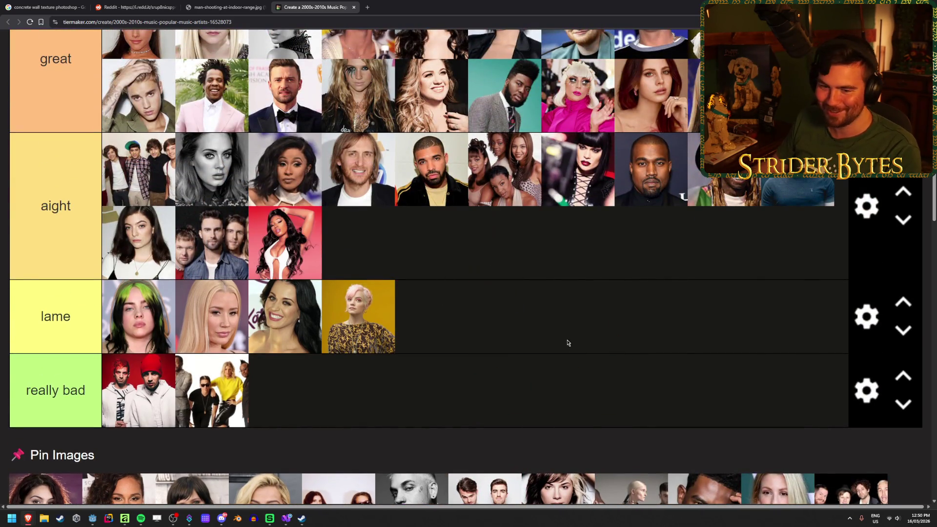
scroll(496, 208, down, 3)
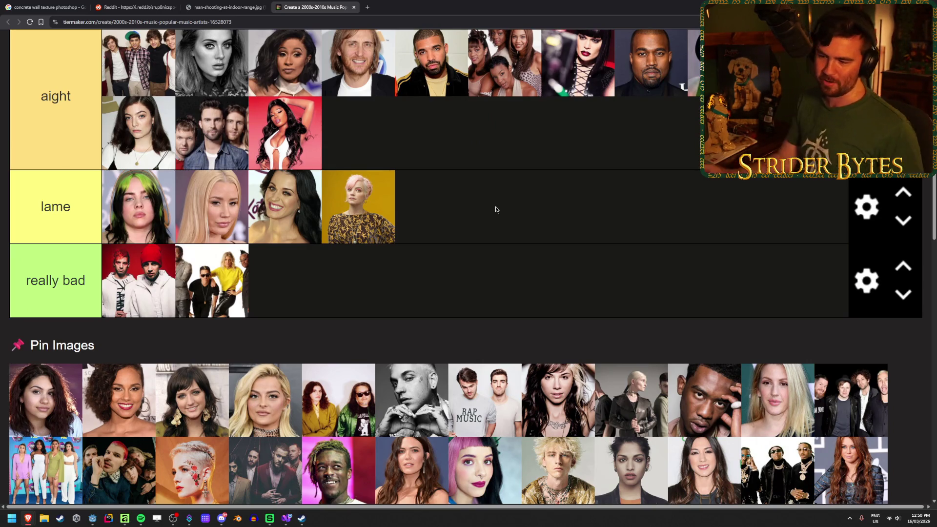
scroll(488, 172, down, 3)
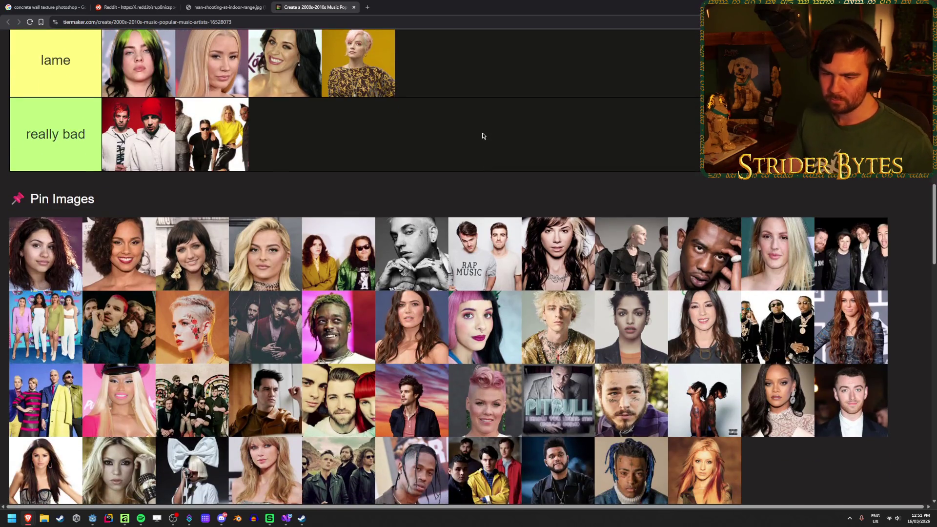
scroll(483, 135, down, 1)
scroll(483, 135, up, 2)
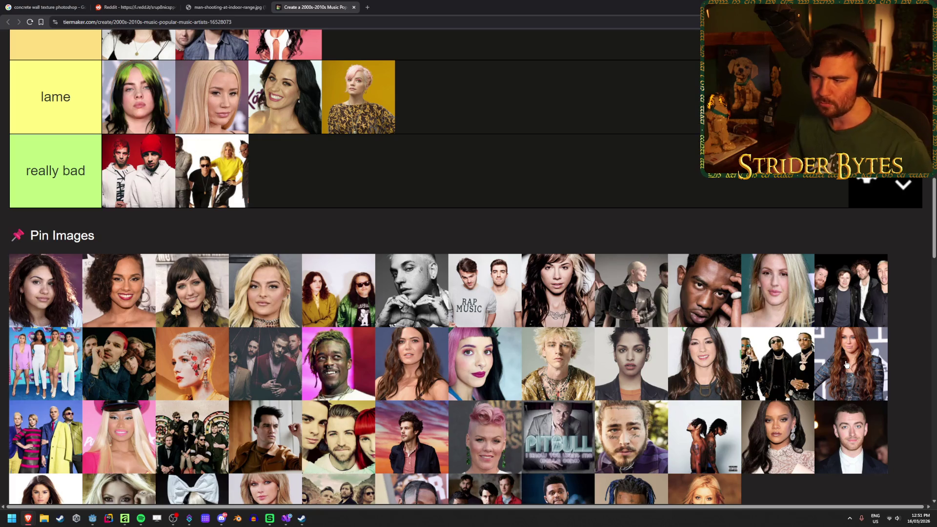
Put the spiky-haired blond man in really bad and two photos, including a pink-capped blonde, in aight.
mouse_move(556, 374)
mouse_down()
mouse_move(532, 183)
mouse_move(548, 181)
mouse_up()
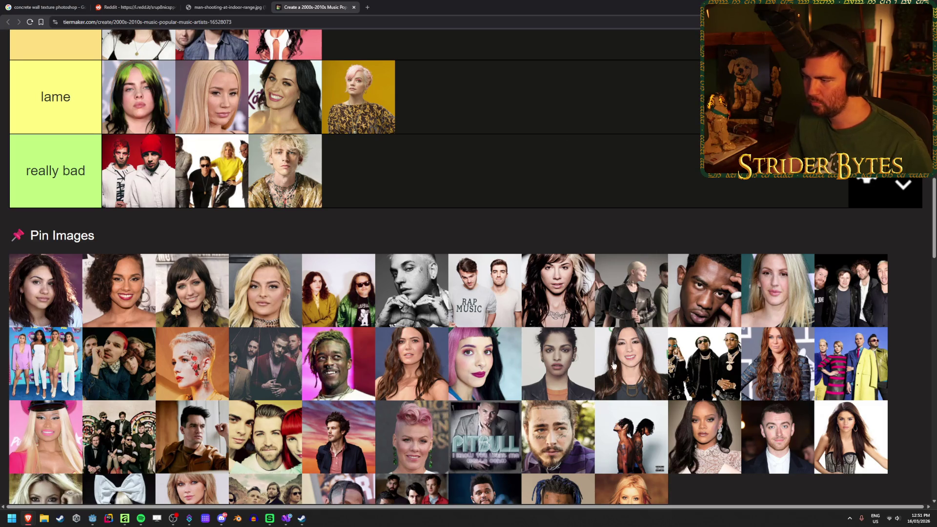
drag(786, 382, 613, 260)
scroll(781, 378, up, 3)
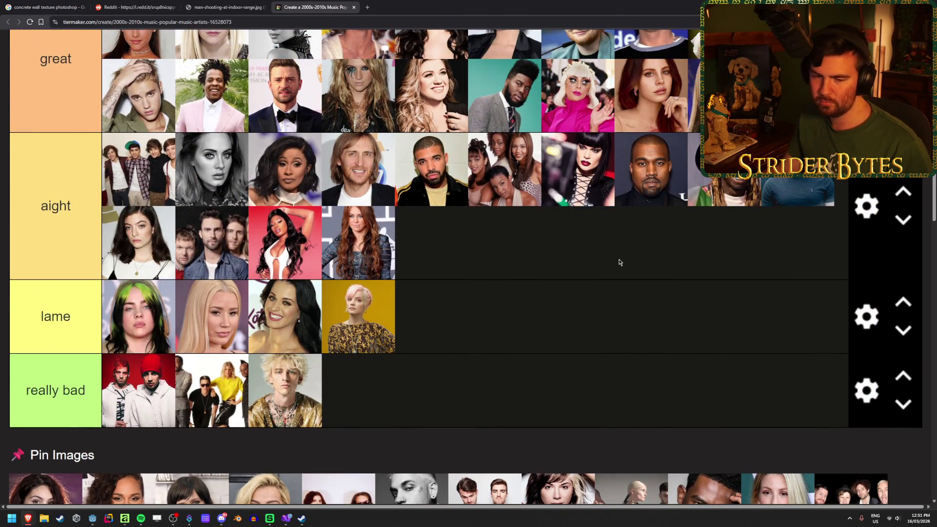
scroll(619, 262, down, 5)
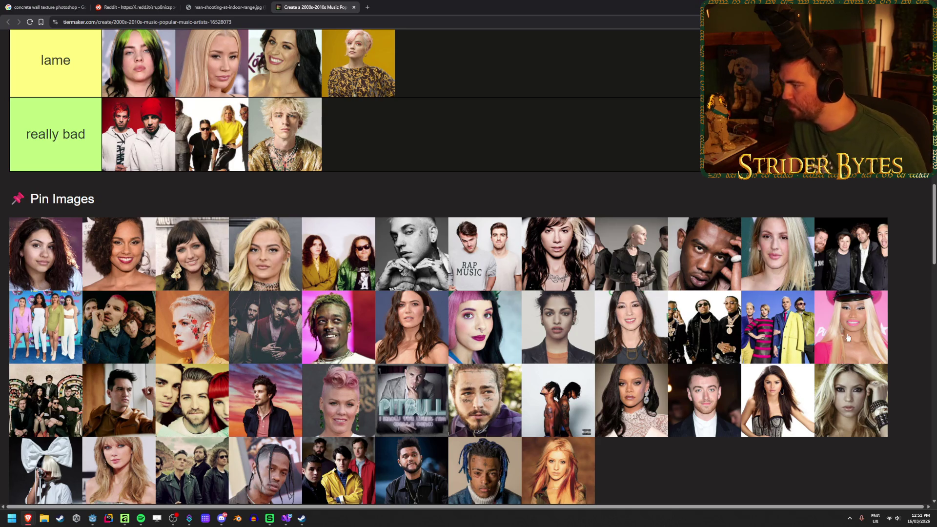
scroll(860, 339, up, 2)
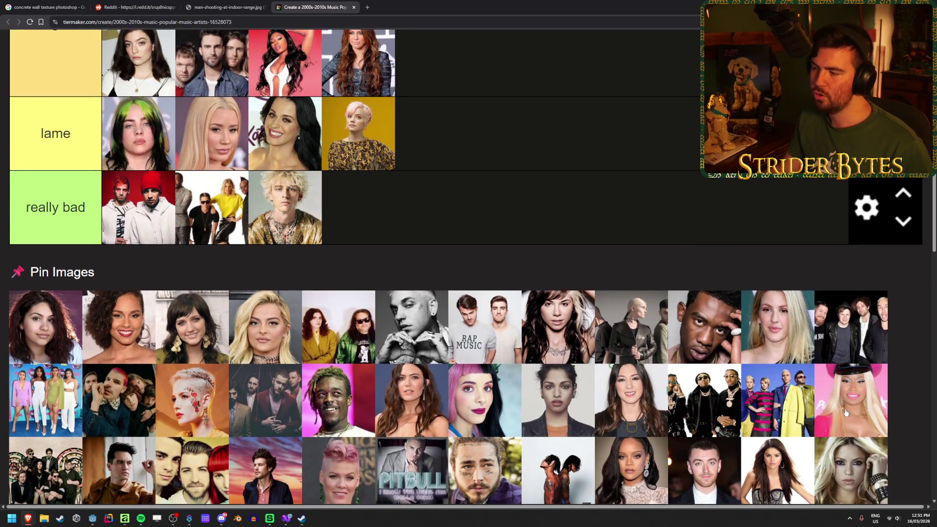
scroll(847, 430, up, 3)
mouse_move(859, 408)
mouse_down()
mouse_move(832, 470)
mouse_move(702, 367)
mouse_move(697, 329)
mouse_up()
scroll(833, 470, up, 2)
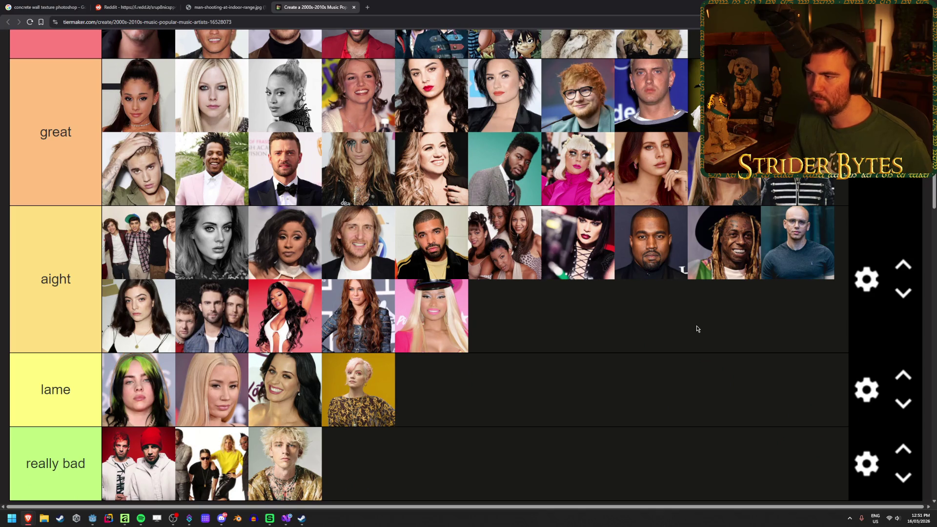
scroll(743, 357, down, 6)
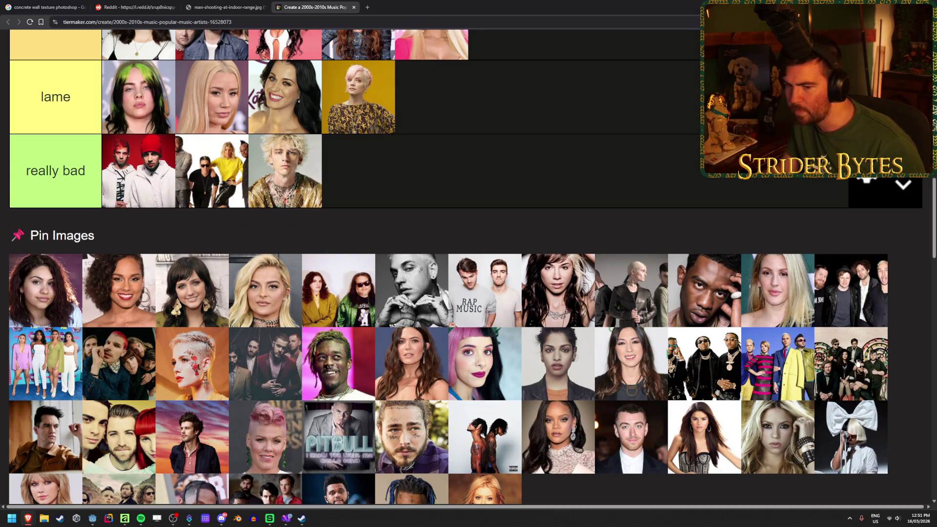
scroll(119, 426, down, 1)
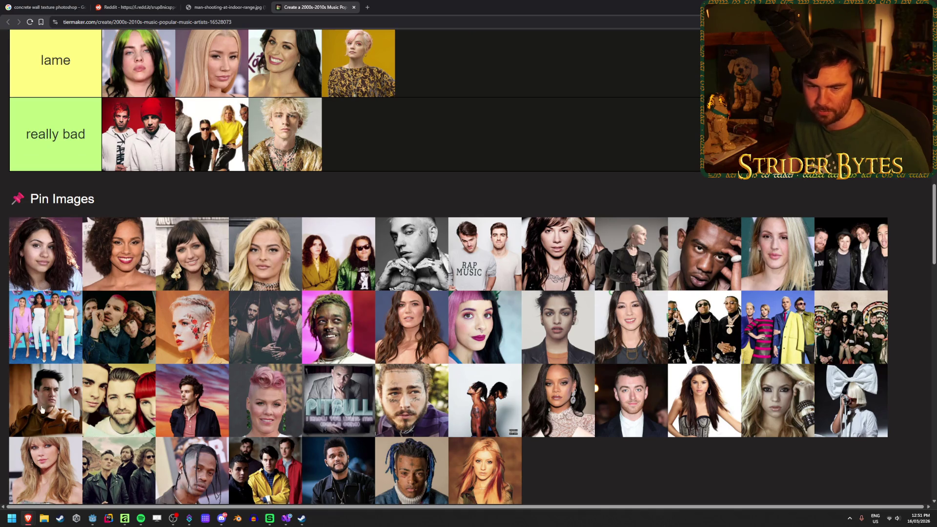